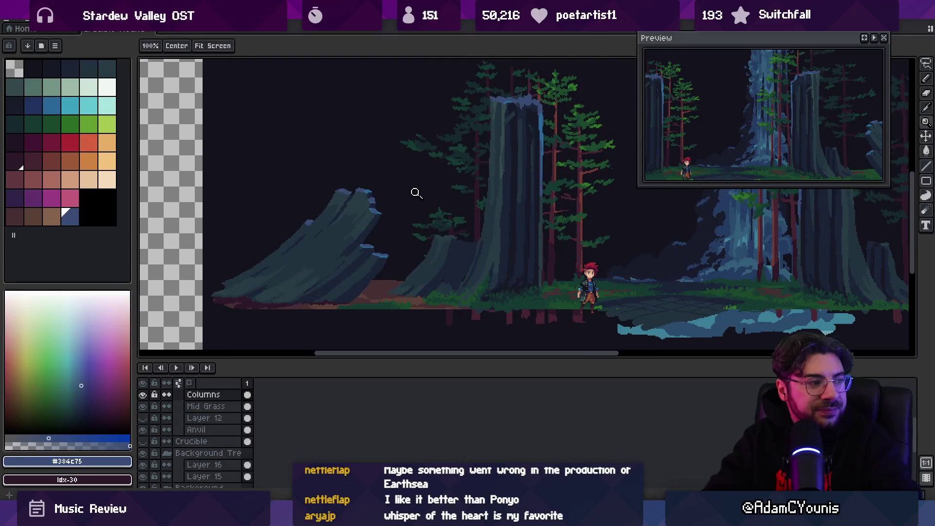
# Zoom into the leaning rock and sample the blue ledge #296797 and rock mid-tone #223340.
pyautogui.scroll(1, 369, 252)
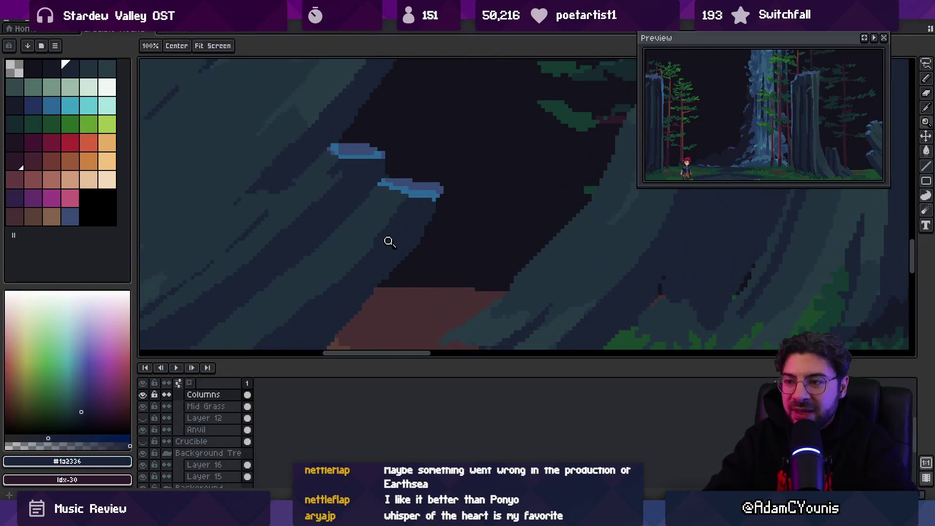
pyautogui.press('b')
pyautogui.scroll(-2, 434, 192)
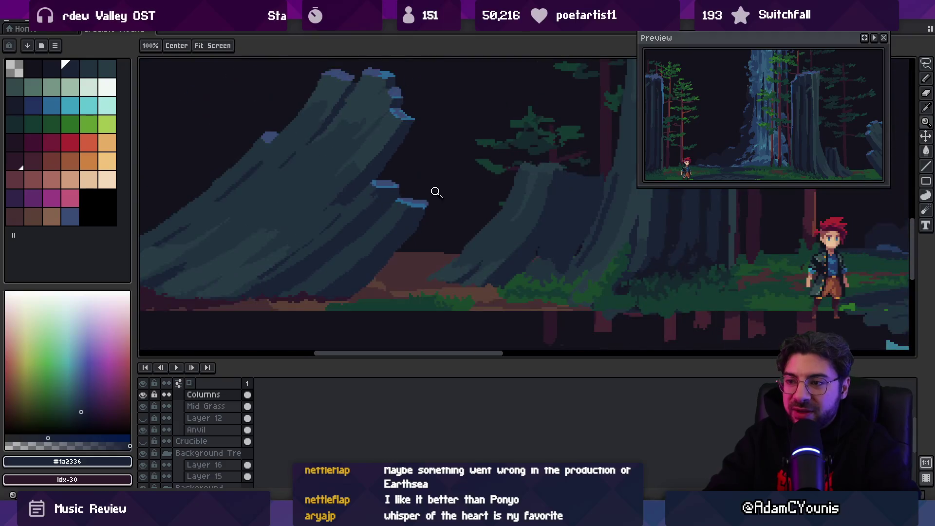
pyautogui.scroll(3, 434, 192)
pyautogui.keyDown('alt'); pyautogui.click(412, 182); pyautogui.keyUp('alt')
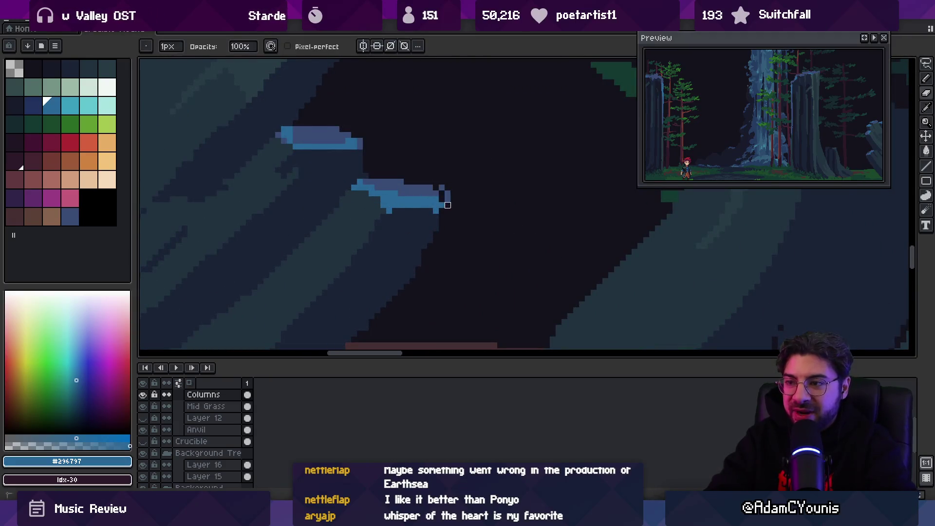
pyautogui.press('z')
pyautogui.scroll(-2, 434, 228)
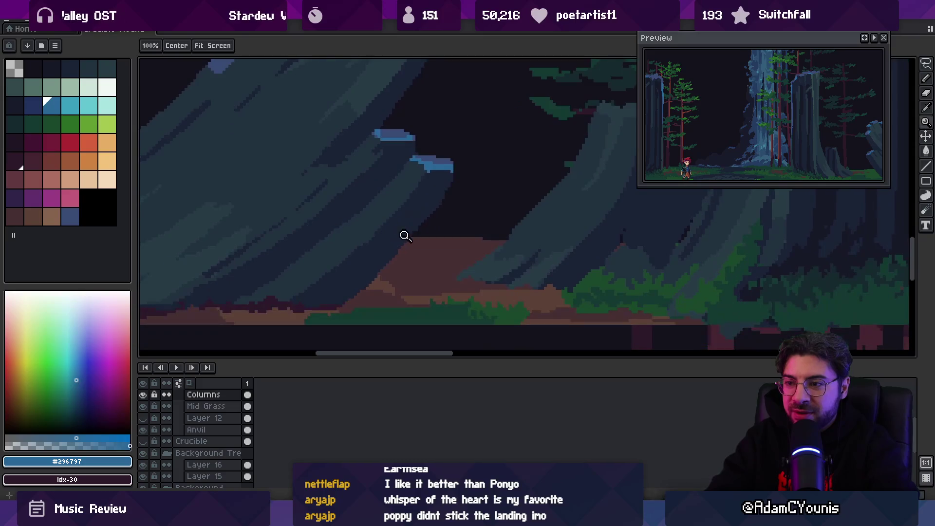
pyautogui.press('b')
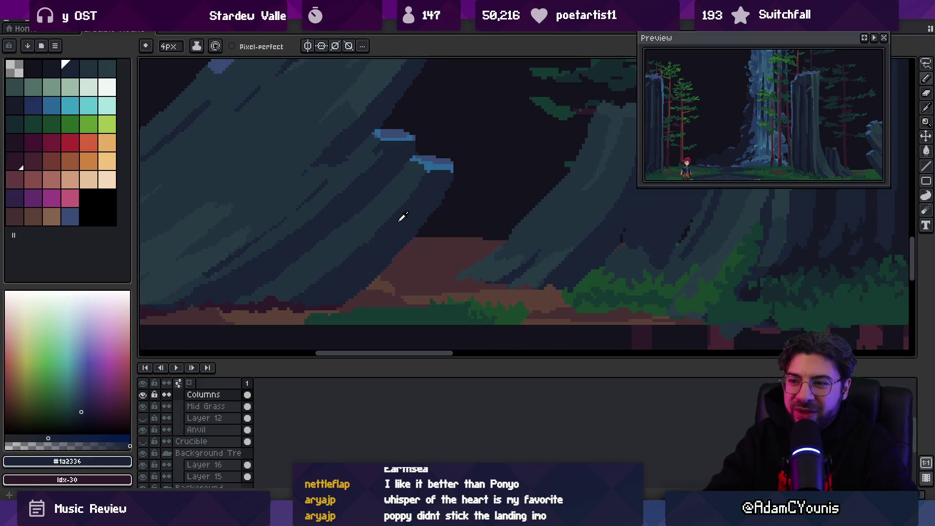
pyautogui.press('alt')
pyautogui.keyDown('alt'); pyautogui.click(269, 297); pyautogui.keyUp('alt')
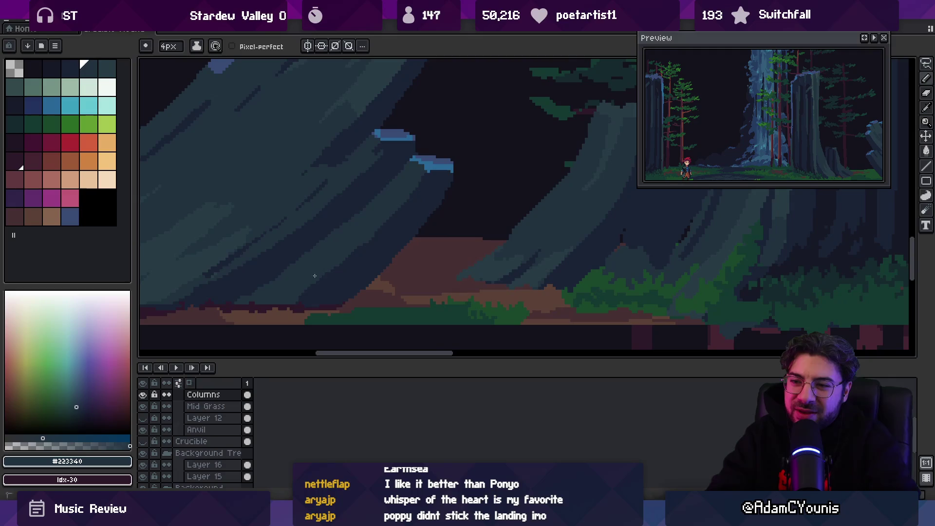
# Zoom out to check the whole forest scene, then return to the pencil.
pyautogui.press('z')
pyautogui.scroll(-3, 333, 258)
pyautogui.scroll(4, 396, 203)
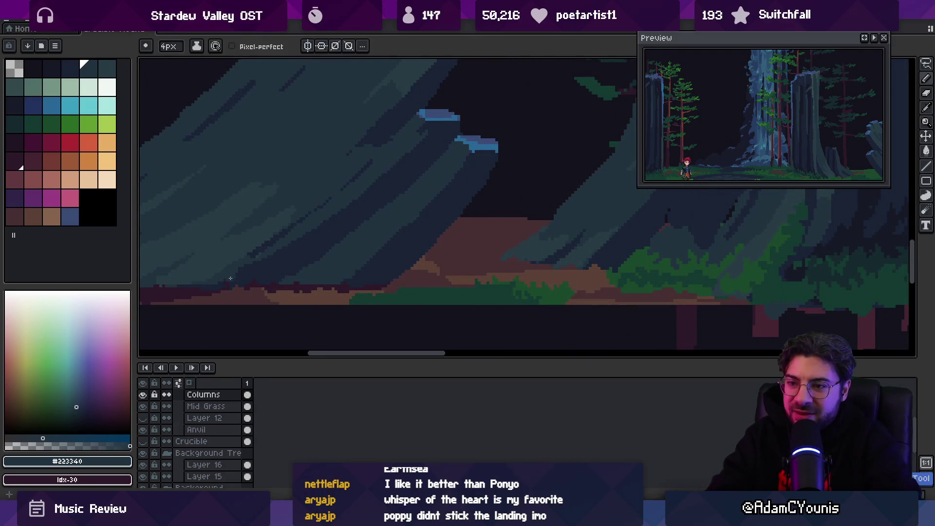
pyautogui.press('z')
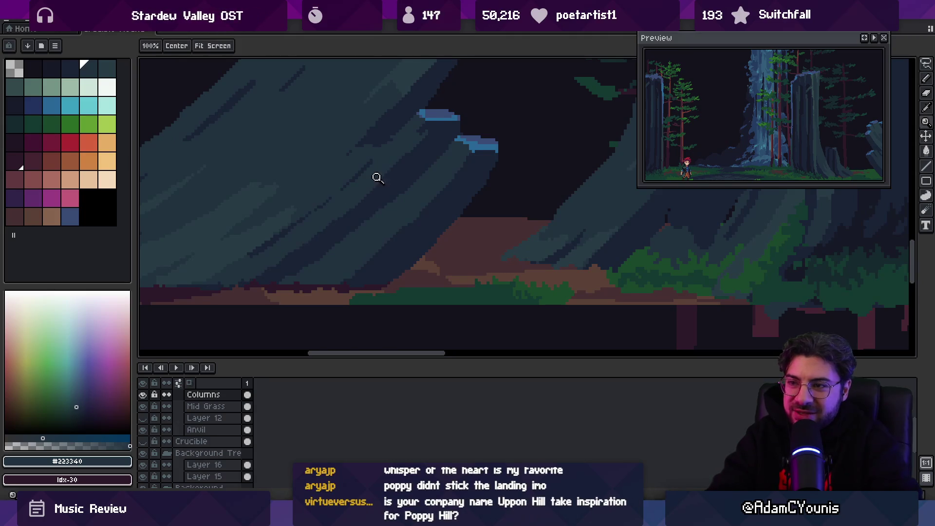
pyautogui.scroll(-3, 367, 225)
pyautogui.scroll(3, 296, 250)
pyautogui.press('b')
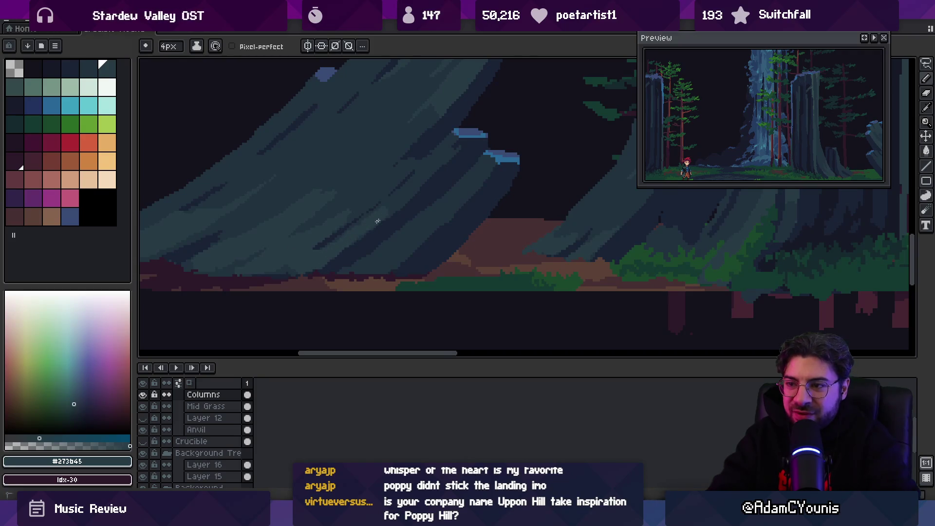
pyautogui.press('z')
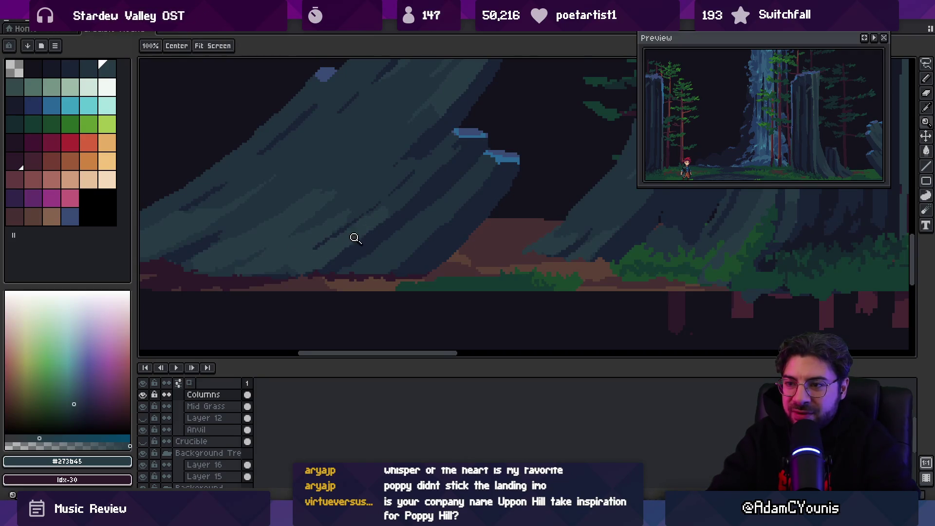
pyautogui.scroll(-3, 368, 250)
pyautogui.scroll(4, 400, 207)
pyautogui.press('b')
# Extend the lower blue #296797 ledge highlight leftward with a 3px pencil.
pyautogui.keyDown('alt'); pyautogui.click(369, 238); pyautogui.keyUp('alt')
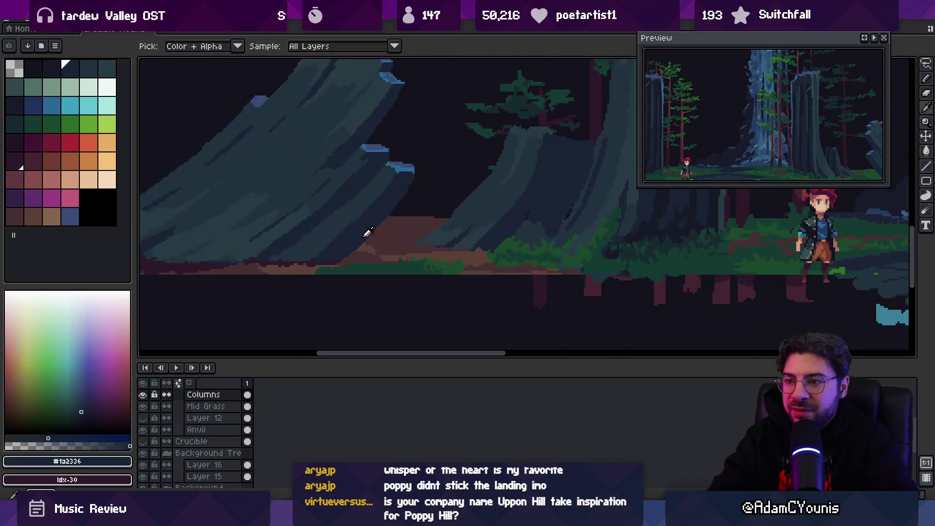
pyautogui.keyDown('alt'); pyautogui.click(348, 229); pyautogui.keyUp('alt')
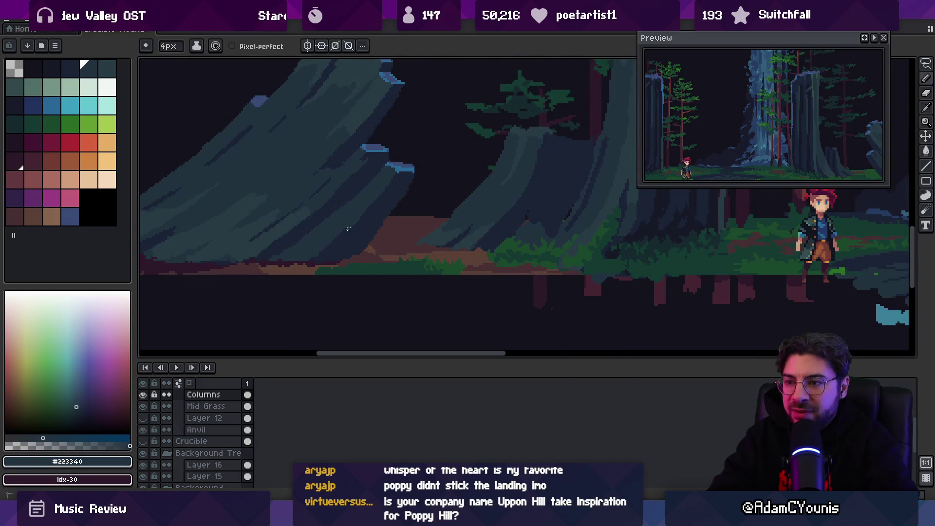
pyautogui.keyDown('alt'); pyautogui.click(396, 183); pyautogui.keyUp('alt')
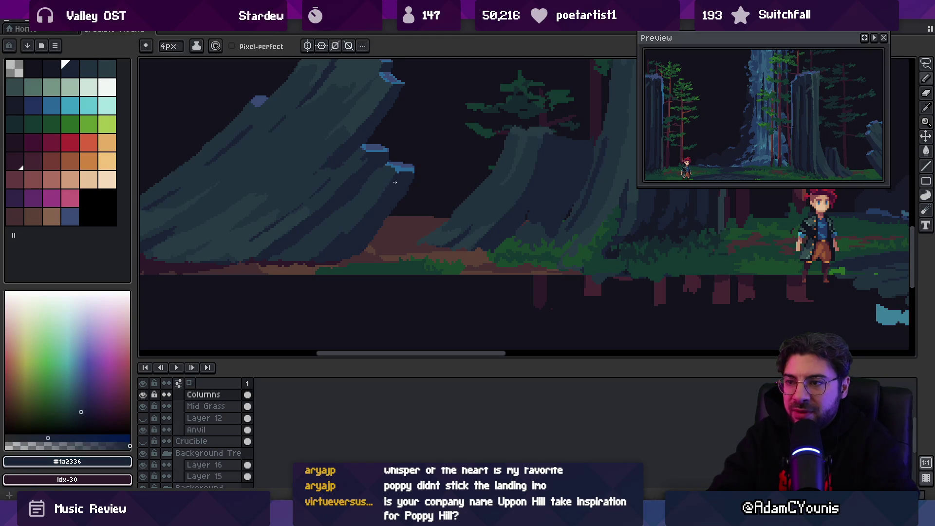
pyautogui.keyDown('alt'); pyautogui.click(385, 170); pyautogui.keyUp('alt')
pyautogui.press('-')
pyautogui.scroll(1, 395, 175)
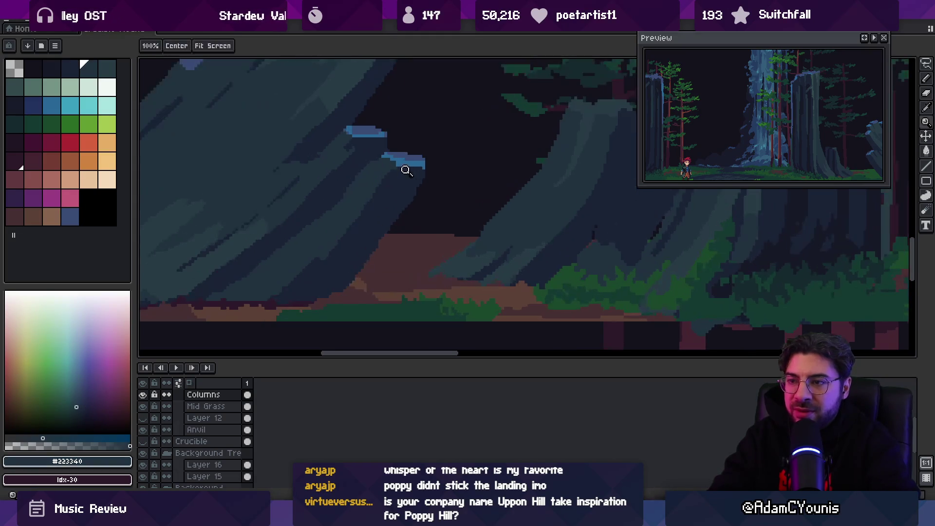
pyautogui.moveTo(387, 167); pyautogui.dragTo(376, 161)
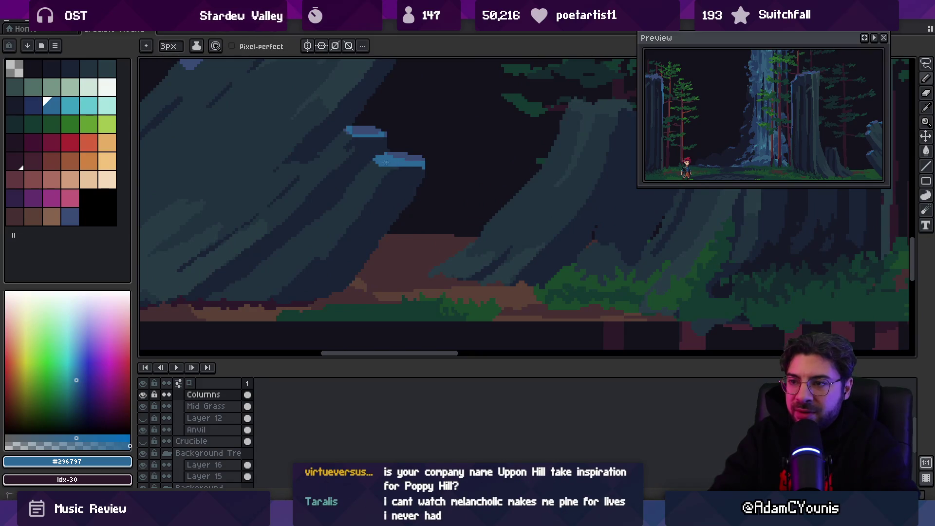
pyautogui.keyDown('alt'); pyautogui.click(382, 169); pyautogui.keyUp('alt')
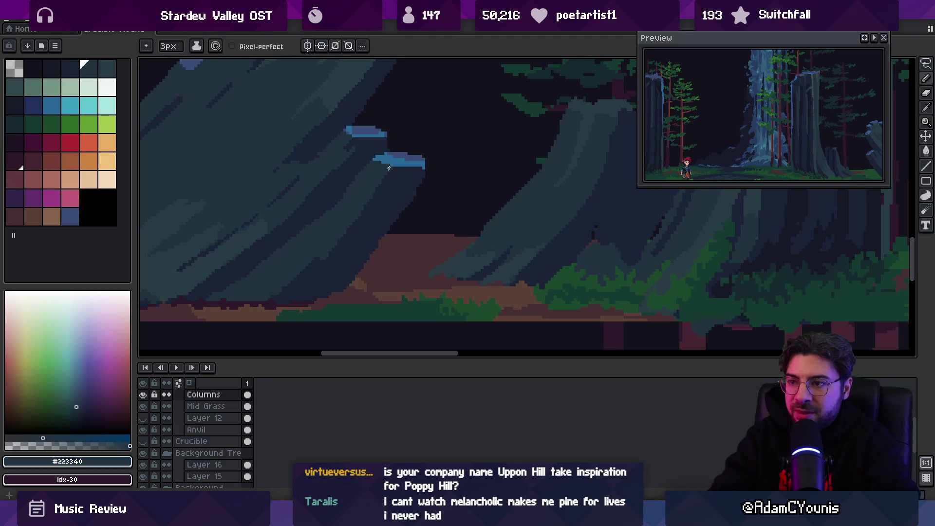
pyautogui.press('z')
pyautogui.scroll(-3, 424, 142)
pyautogui.scroll(4, 429, 146)
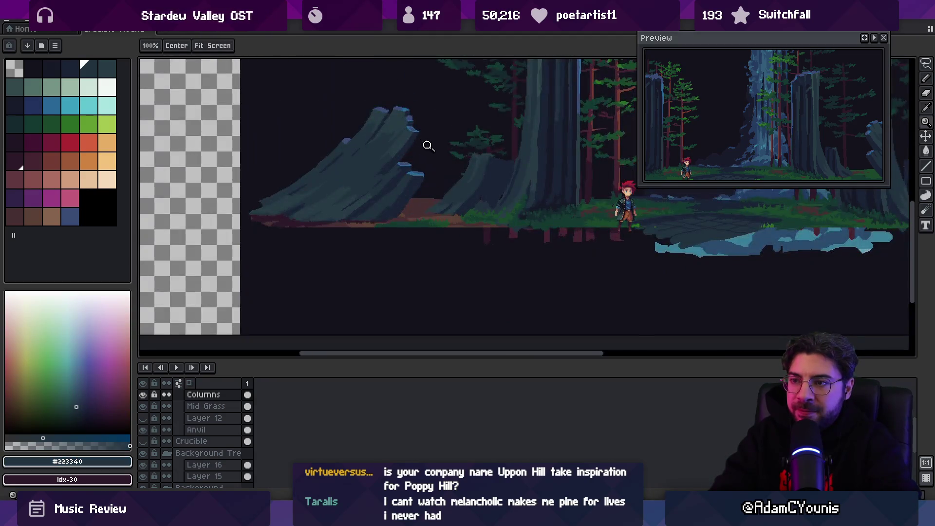
pyautogui.keyDown('alt'); pyautogui.click(441, 179); pyautogui.keyUp('alt')
pyautogui.press('b')
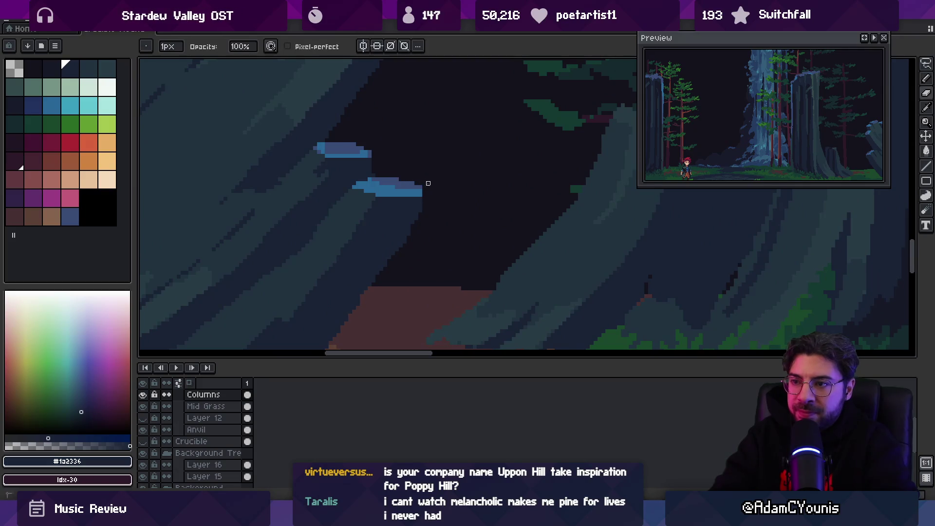
pyautogui.keyDown('alt'); pyautogui.click(424, 181); pyautogui.keyUp('alt')
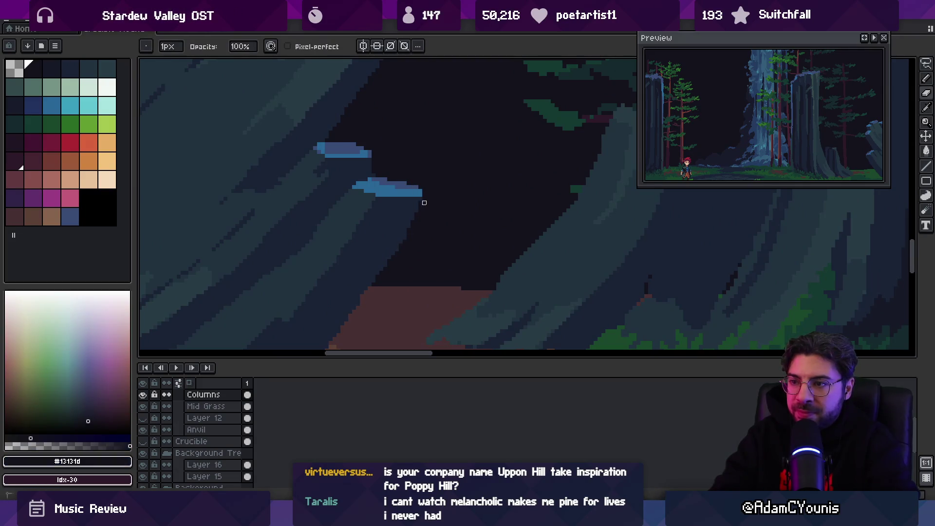
pyautogui.keyDown('alt'); pyautogui.click(374, 255); pyautogui.keyUp('alt')
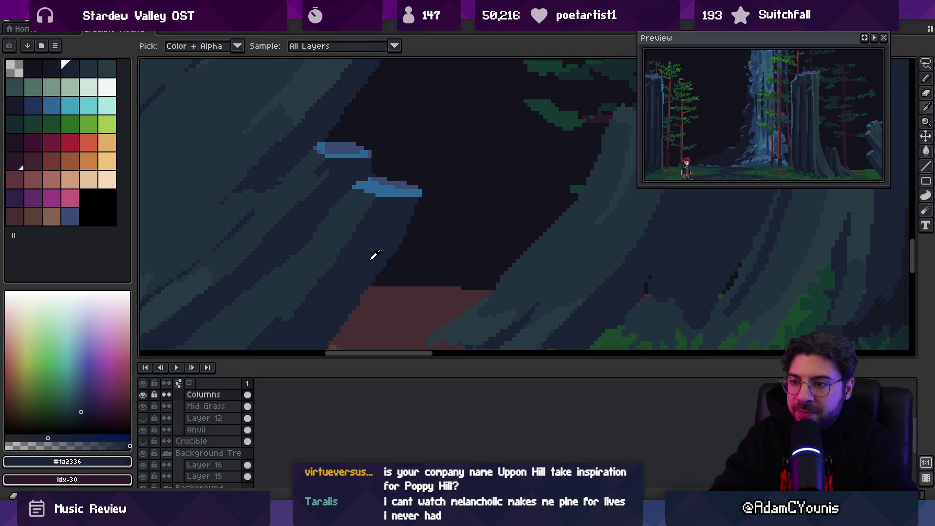
pyautogui.press('+')
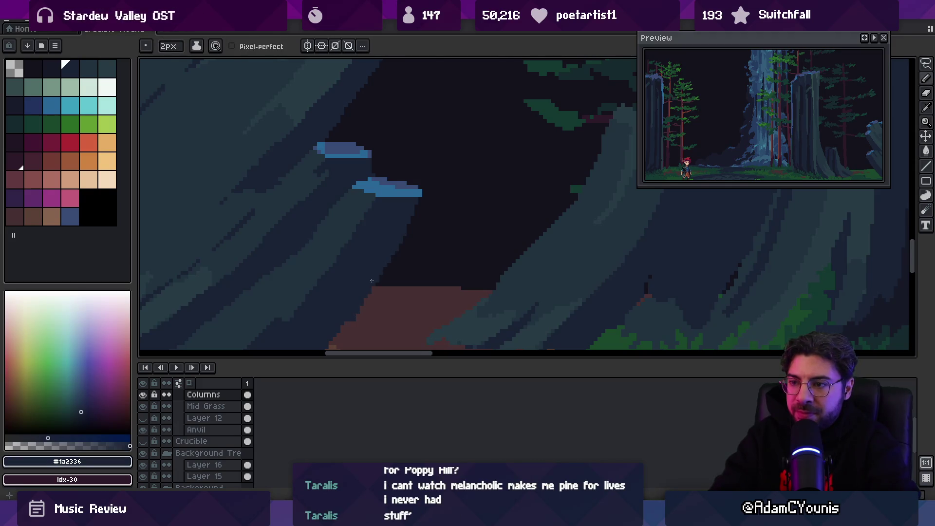
pyautogui.scroll(-3, 363, 288)
pyautogui.scroll(2, 357, 261)
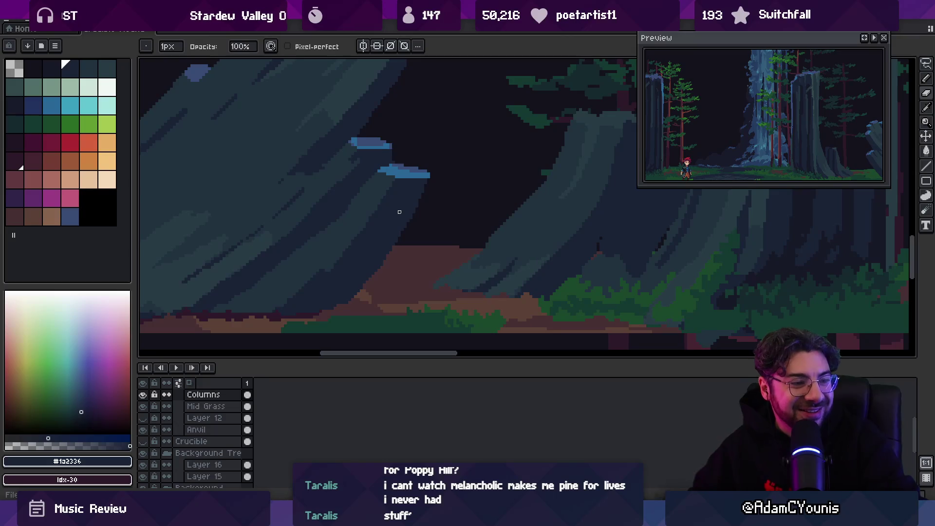
pyautogui.moveTo(405, 188); pyautogui.dragTo(387, 212)
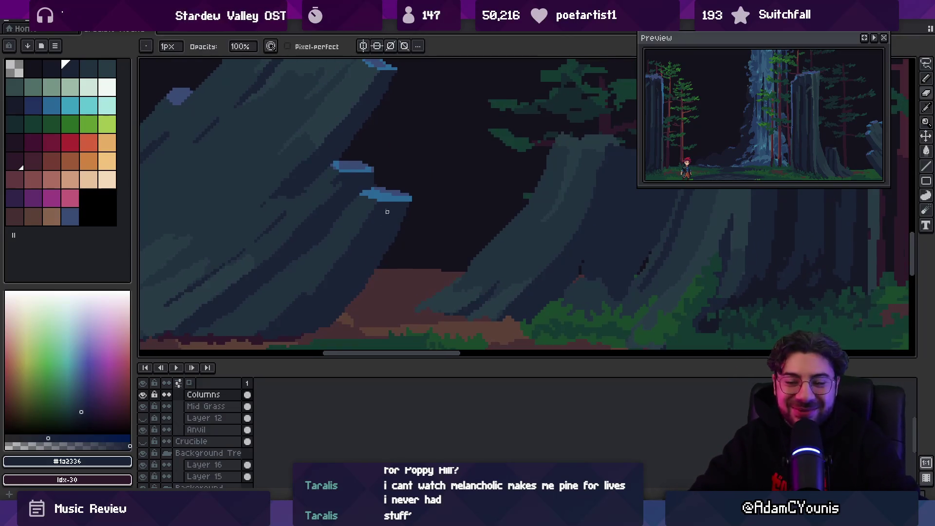
pyautogui.click(347, 218)
pyautogui.keyDown('alt'); pyautogui.click(352, 140); pyautogui.keyUp('alt')
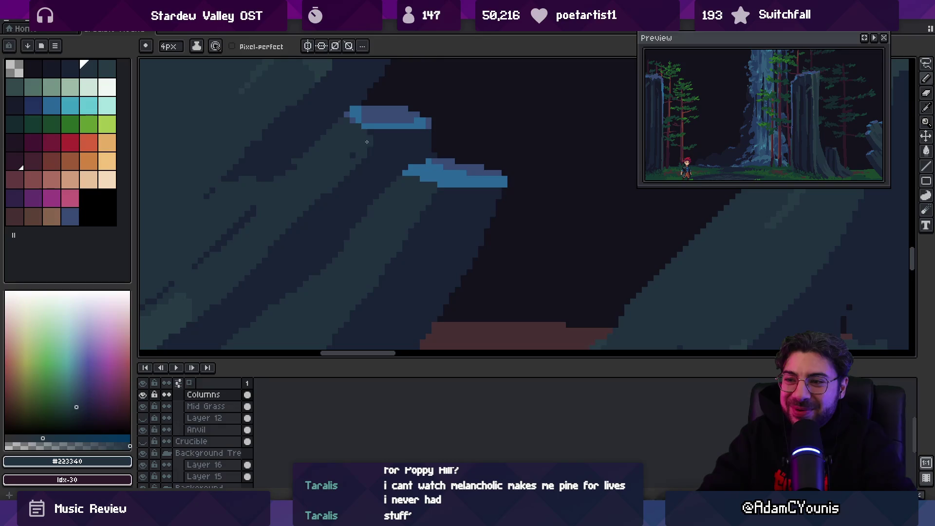
pyautogui.keyDown('alt'); pyautogui.click(350, 184); pyautogui.keyUp('alt')
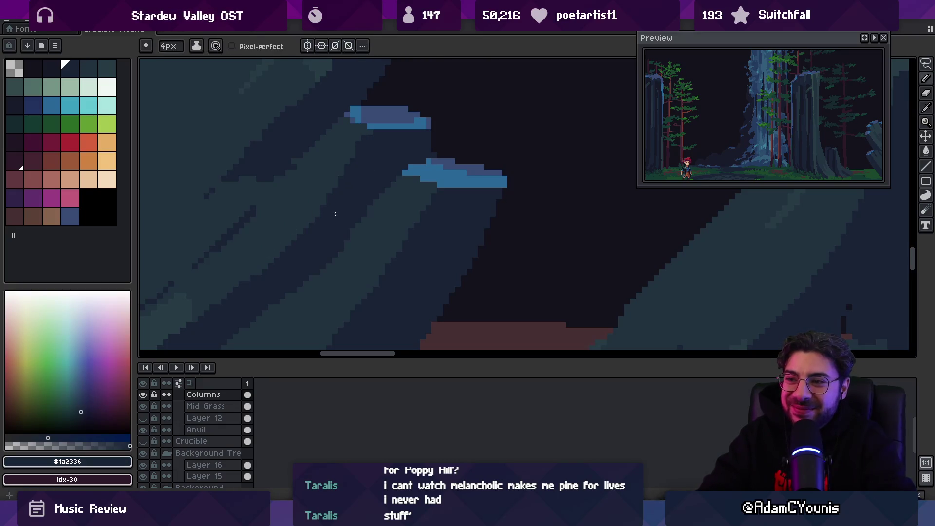
pyautogui.keyDown('alt'); pyautogui.click(332, 141); pyautogui.keyUp('alt')
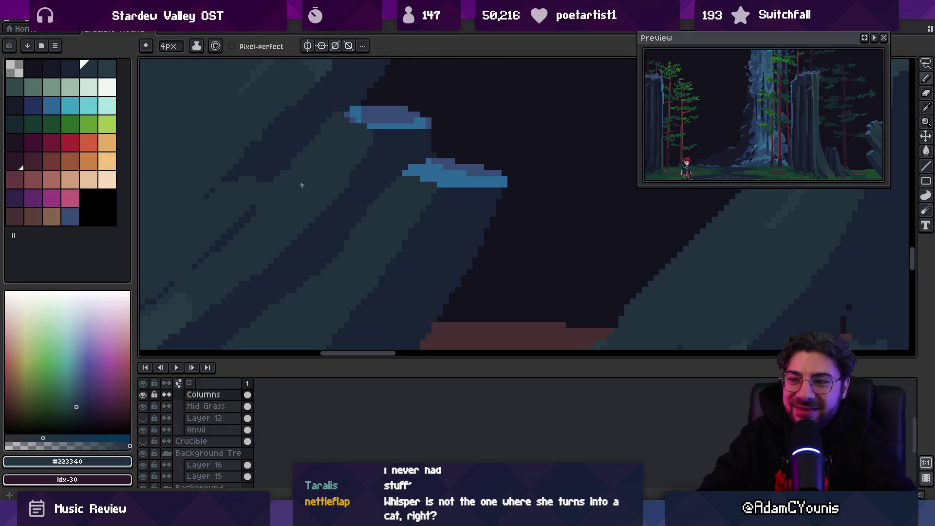
pyautogui.scroll(2, 311, 197)
pyautogui.scroll(-2, 332, 198)
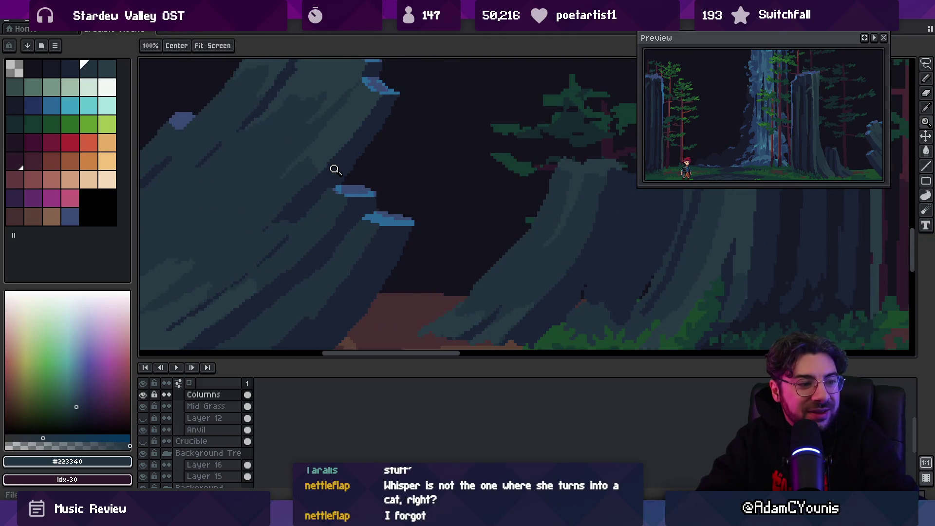
pyautogui.scroll(-1, 328, 216)
pyautogui.moveTo(348, 230); pyautogui.dragTo(323, 247)
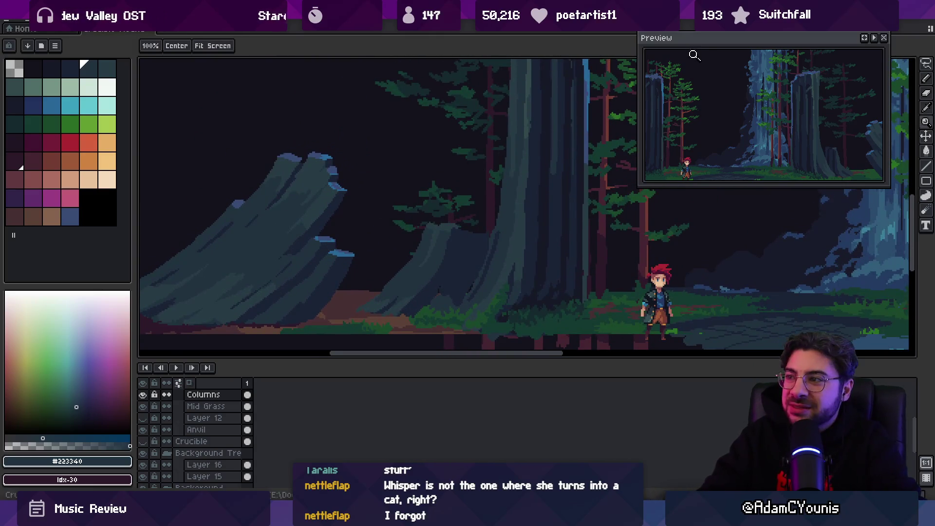
# Move the Preview window off the artwork and zoom in on the stump.
pyautogui.moveTo(693, 46); pyautogui.dragTo(723, 33)
pyautogui.scroll(-1, 380, 213)
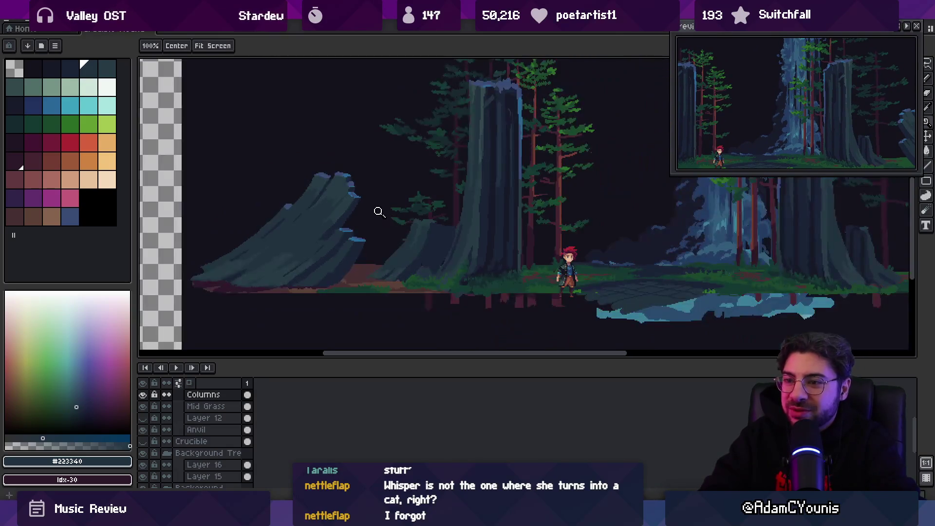
pyautogui.click(331, 252)
pyautogui.press('b')
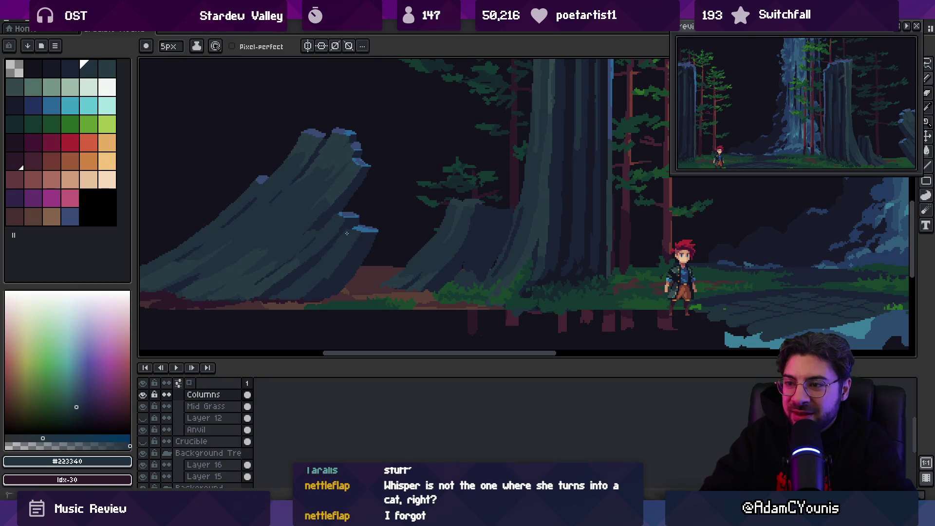
pyautogui.press('z')
pyautogui.scroll(-3, 349, 248)
pyautogui.scroll(3, 365, 225)
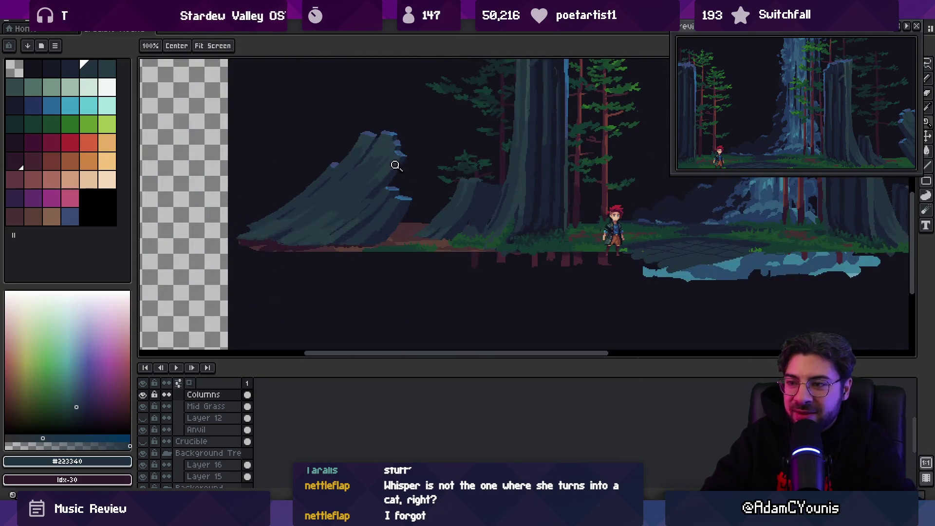
pyautogui.press('b')
# Shrink the pencil to 4px and sample the stump's dark #223340 shade.
pyautogui.keyDown('alt'); pyautogui.click(340, 226); pyautogui.keyUp('alt')
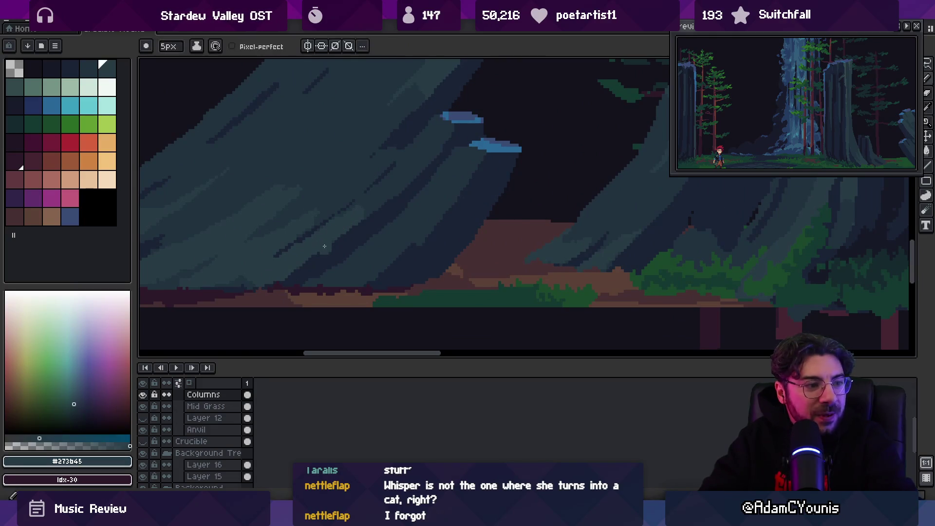
pyautogui.press('-')
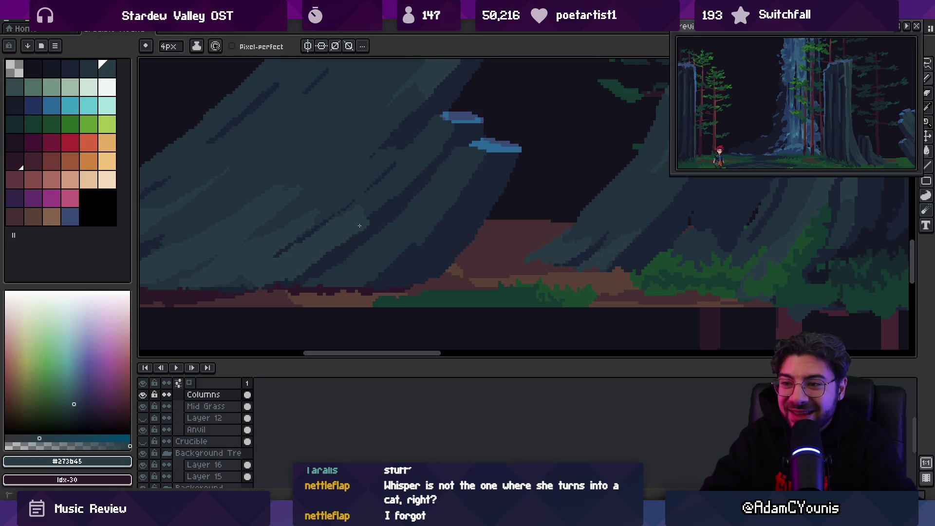
pyautogui.keyDown('alt'); pyautogui.click(370, 215); pyautogui.keyUp('alt')
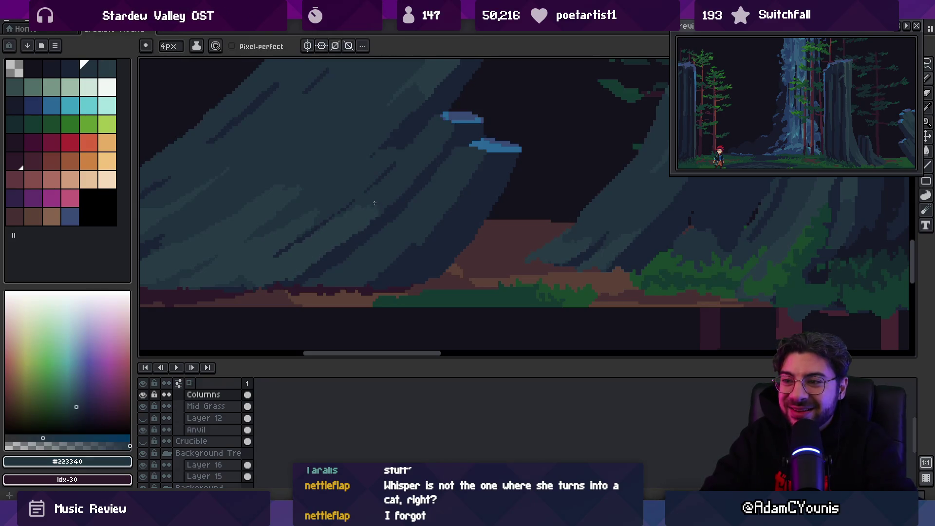
pyautogui.keyDown('alt'); pyautogui.click(358, 227); pyautogui.keyUp('alt')
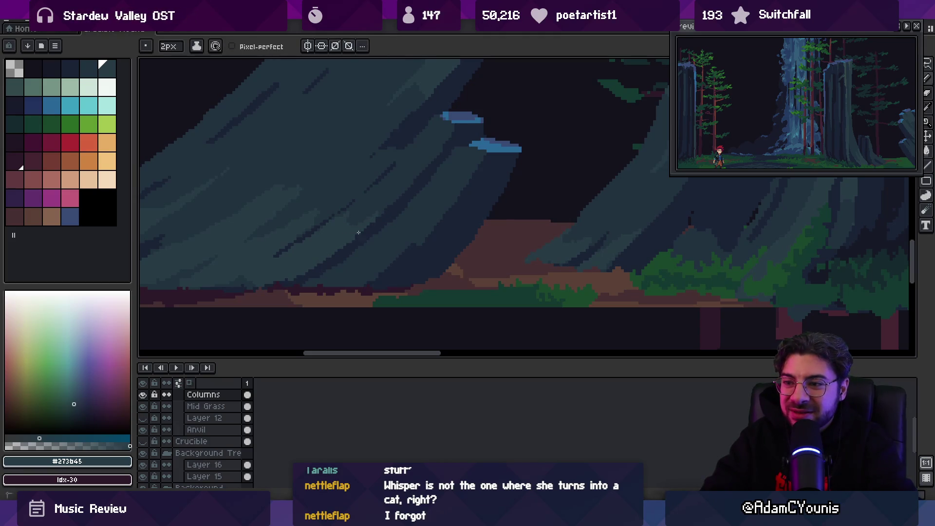
pyautogui.keyDown('alt'); pyautogui.click(314, 278); pyautogui.keyUp('alt')
# Erase stray ground-edge pixels with a 2px eraser and redraw the edge in #2c1928.
pyautogui.scroll(-3, 338, 267)
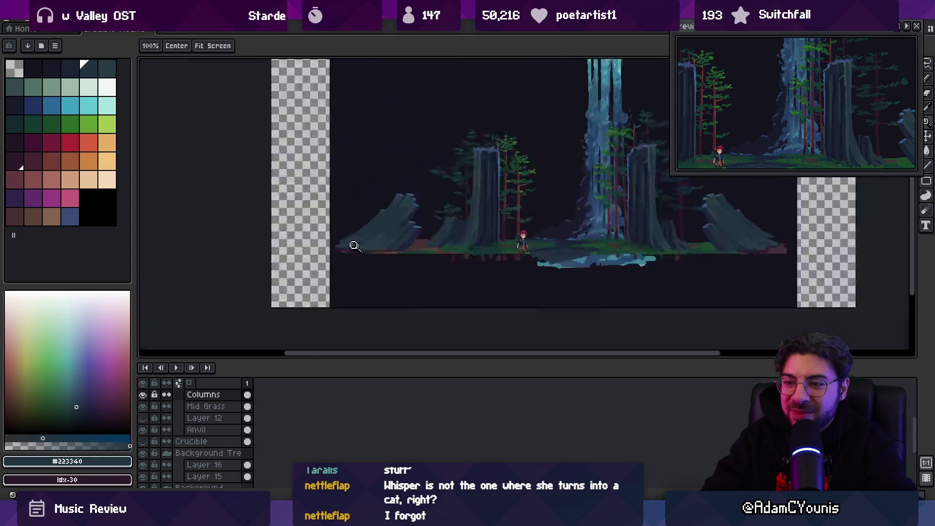
pyautogui.scroll(3, 388, 263)
pyautogui.scroll(2, 338, 279)
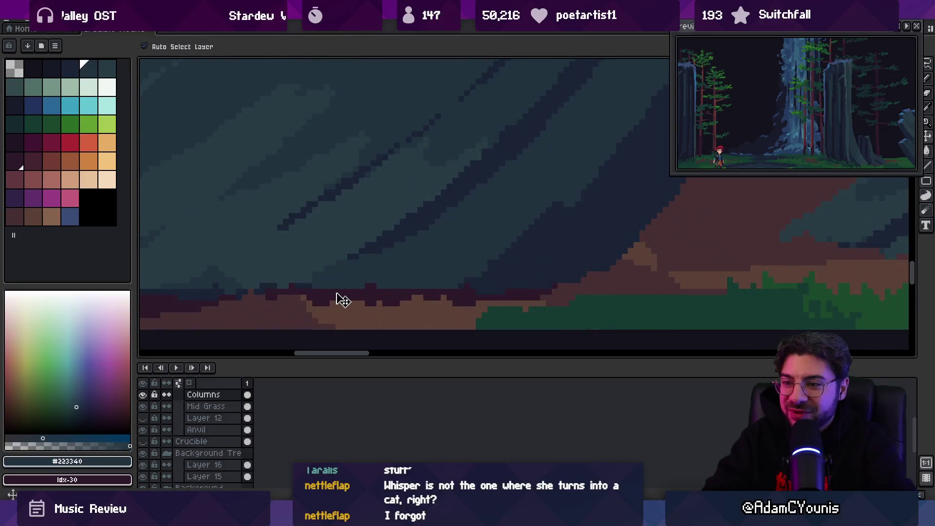
pyautogui.keyDown('alt'); pyautogui.click(323, 303); pyautogui.keyUp('alt')
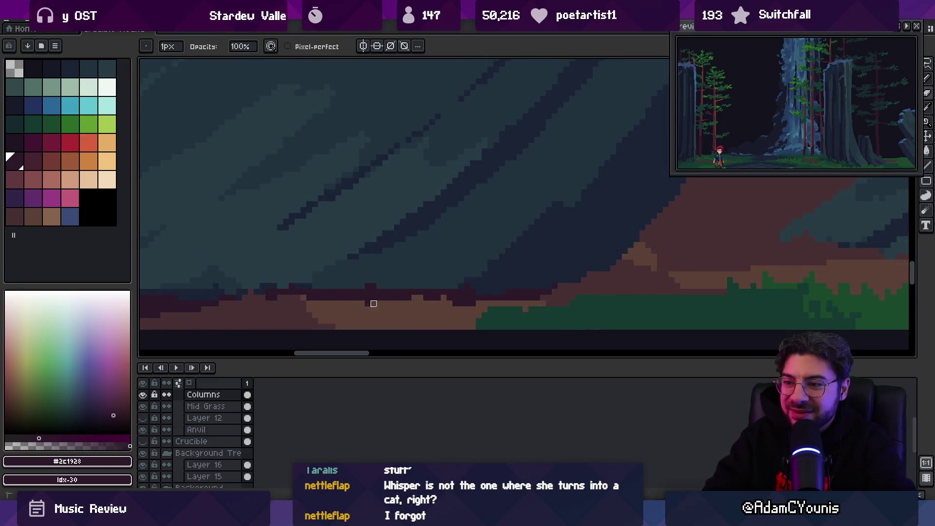
pyautogui.press('e')
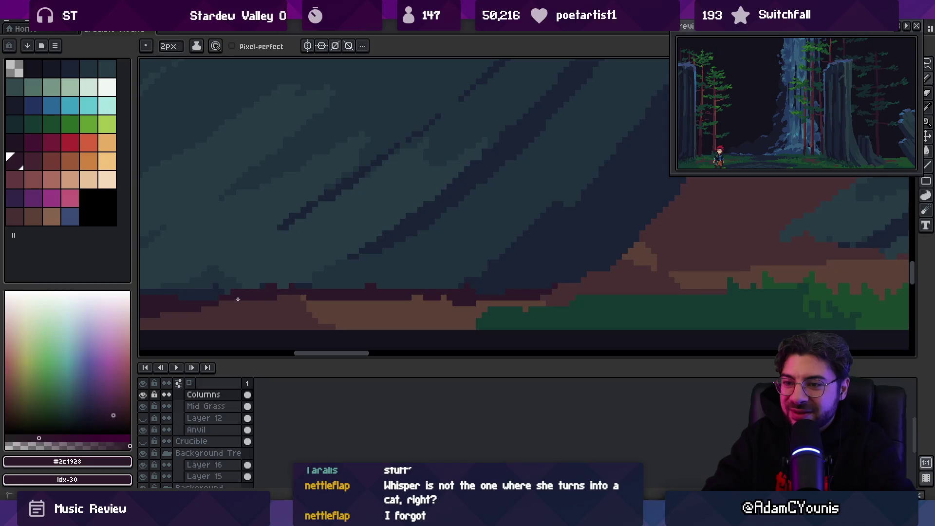
pyautogui.moveTo(325, 308); pyautogui.dragTo(405, 303)
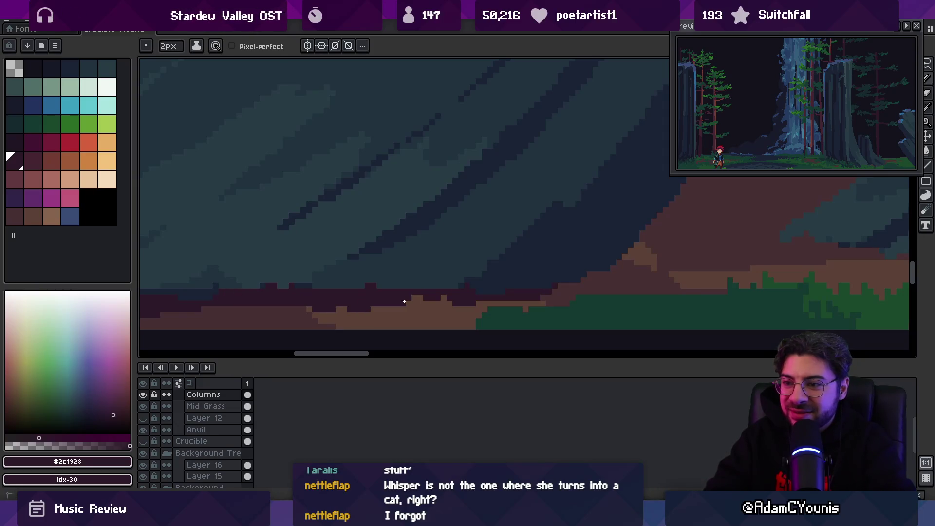
pyautogui.press('b')
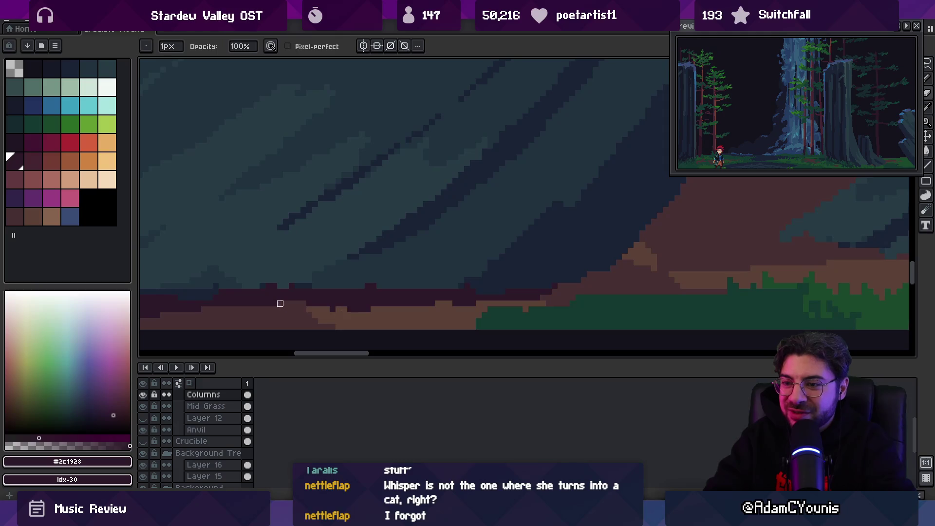
pyautogui.moveTo(305, 301); pyautogui.dragTo(336, 312)
# Paint the light-brown ground band in dark brown #462F31 sampled from Mid Grass.
pyautogui.press('z')
pyautogui.scroll(-5, 387, 247)
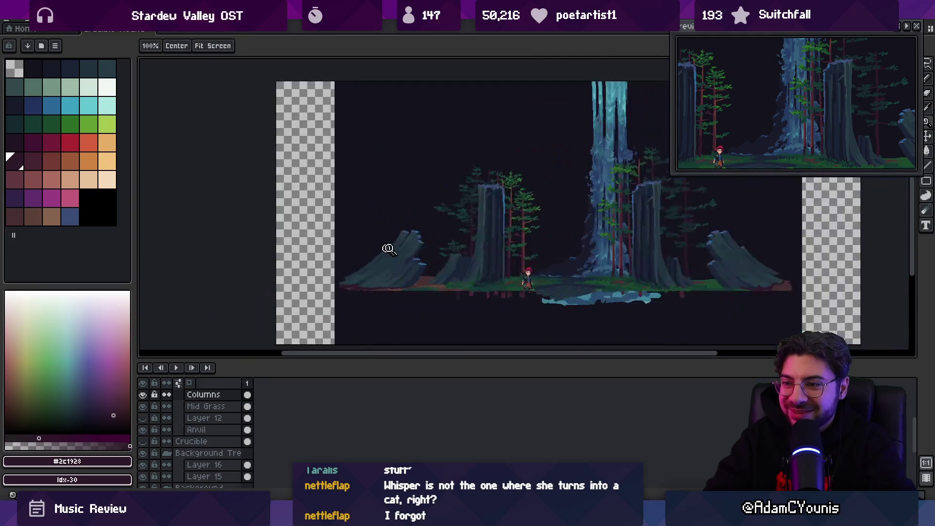
pyautogui.scroll(1, 392, 261)
pyautogui.scroll(5, 396, 266)
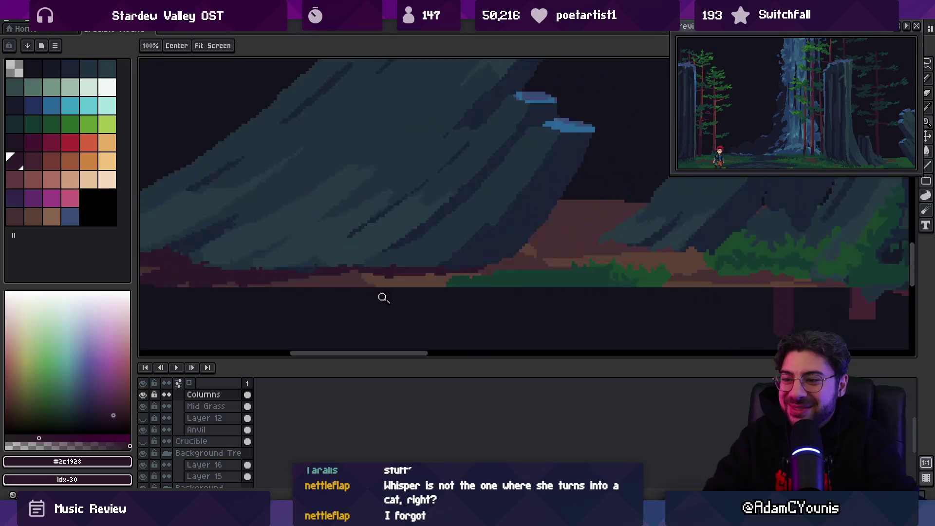
pyautogui.hotkey('alt', 'Down')
pyautogui.keyDown('alt'); pyautogui.click(515, 260); pyautogui.keyUp('alt')
pyautogui.press('b')
pyautogui.moveTo(515, 259)
pyautogui.mouseDown()
pyautogui.moveTo(400, 271)
pyautogui.moveTo(351, 255)
pyautogui.moveTo(485, 266)
pyautogui.mouseUp()
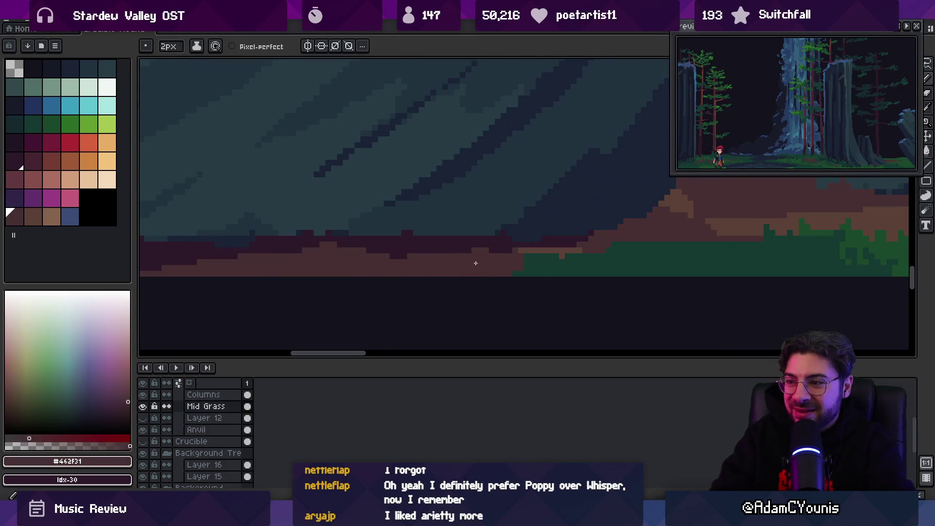
pyautogui.press('z')
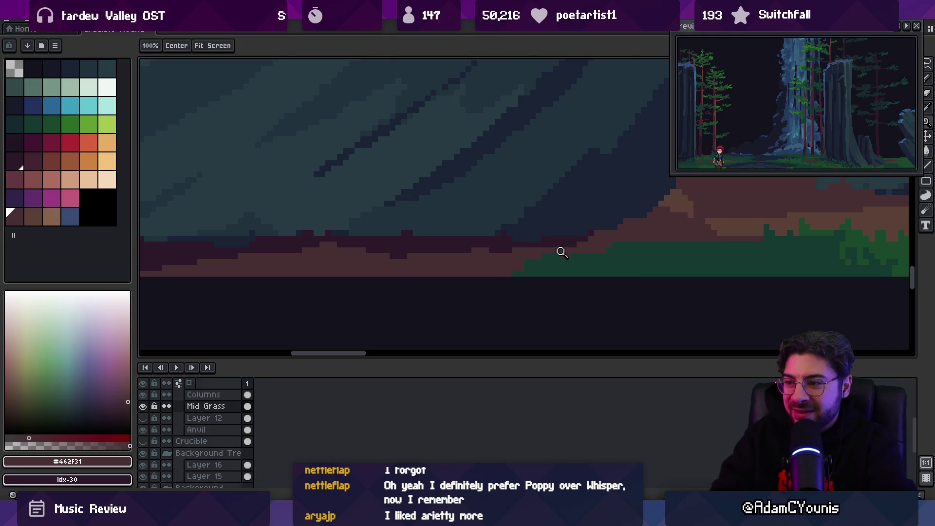
pyautogui.scroll(-5, 559, 250)
pyautogui.scroll(2, 480, 238)
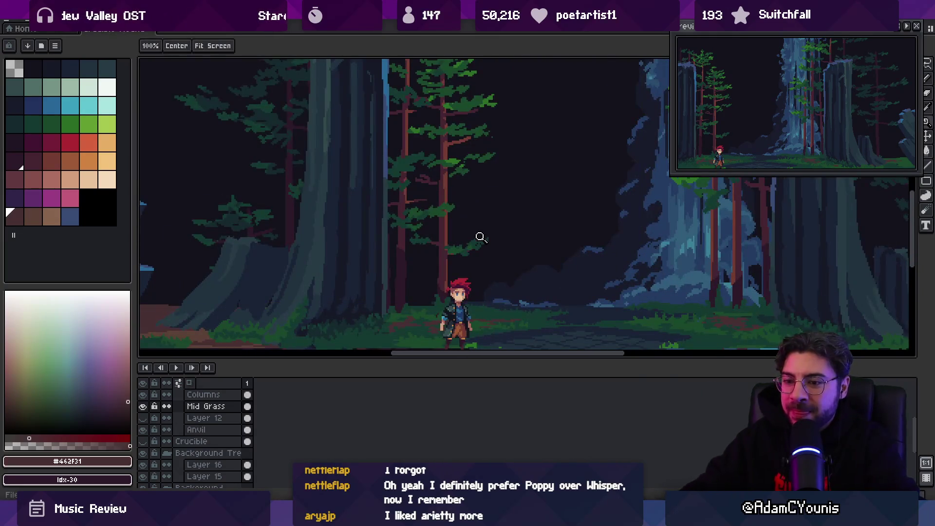
# Select the Crucible layer and hide the Crucible diamond.
pyautogui.click(144, 394)
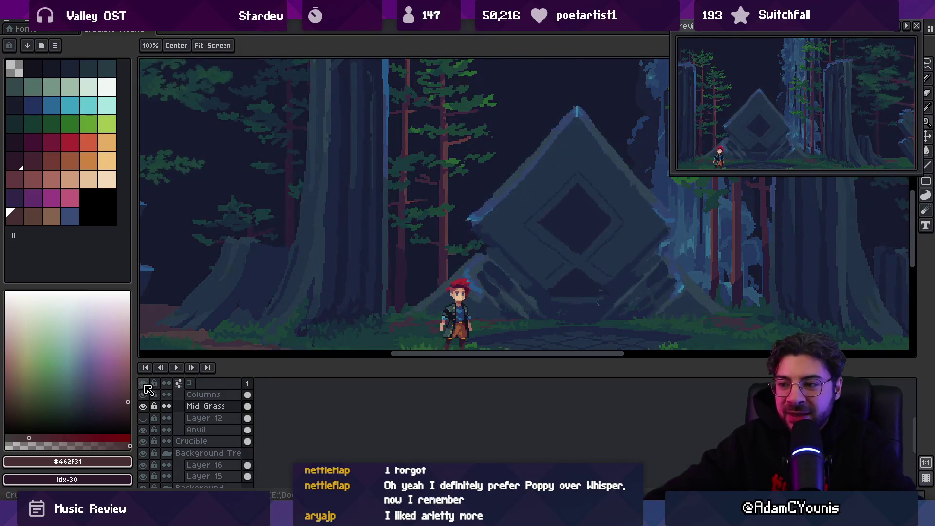
pyautogui.scroll(-3, 290, 247)
pyautogui.press('v')
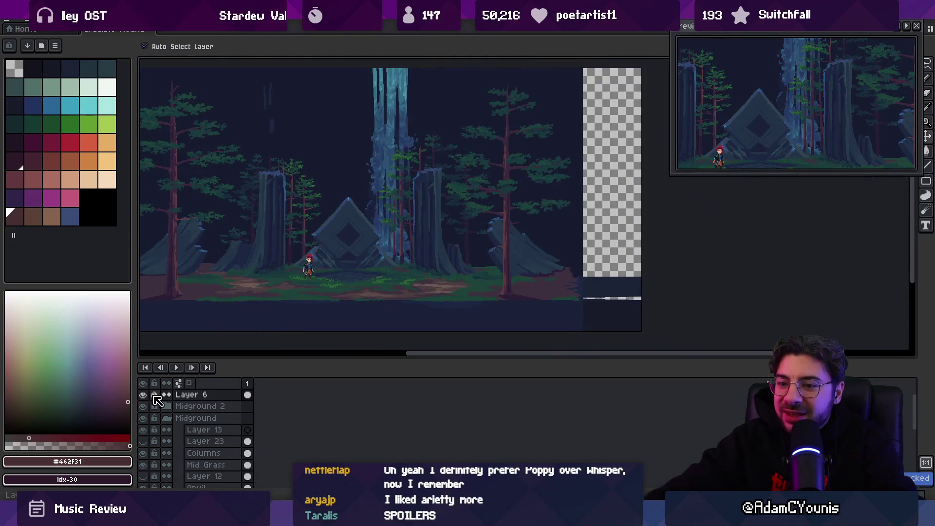
pyautogui.scroll(2, 304, 266)
pyautogui.click(371, 230)
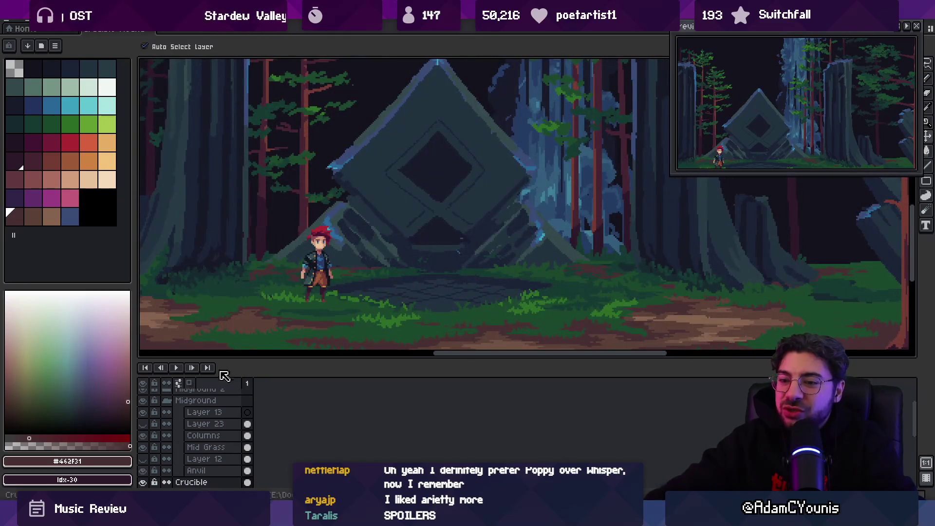
pyautogui.click(143, 482)
# Show Layer 14 and the foliage background layers, save the scene, and switch to Unity.
pyautogui.scroll(-3, 373, 275)
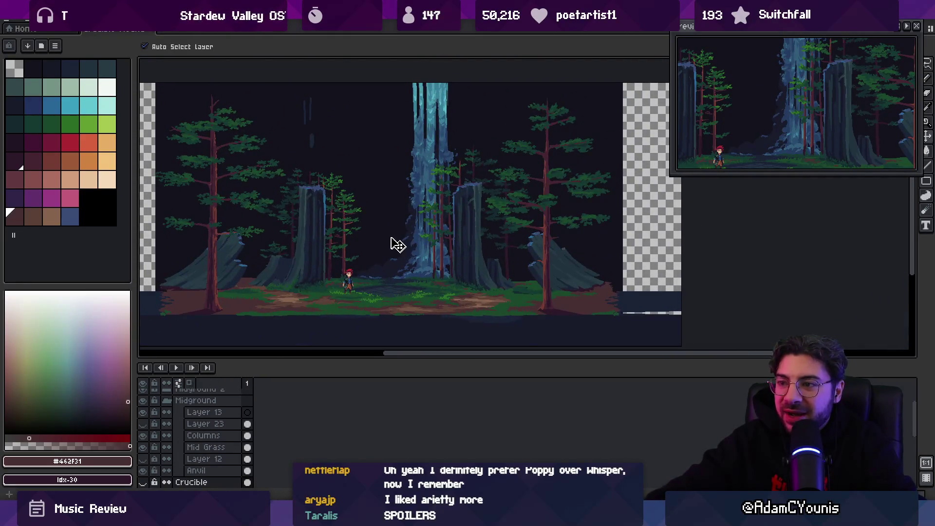
pyautogui.scroll(-3, 194, 443)
pyautogui.scroll(-2, 190, 445)
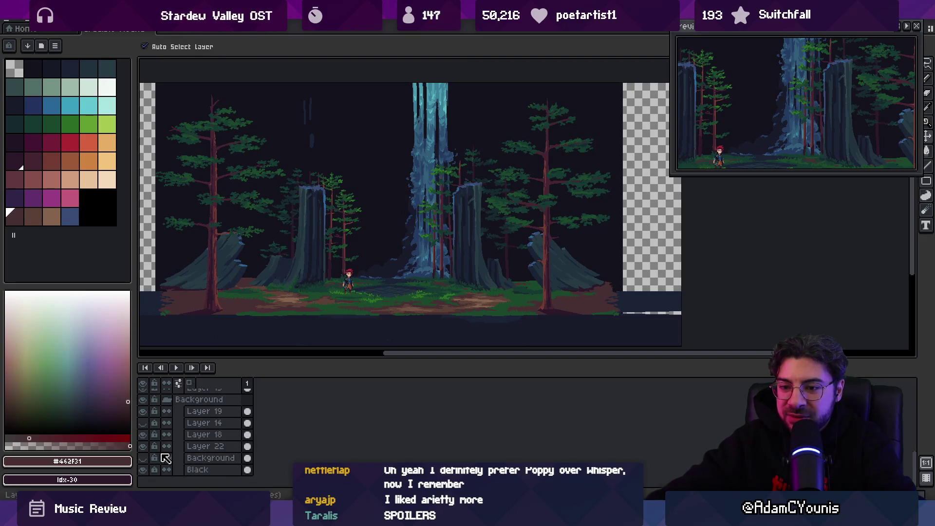
pyautogui.click(142, 423)
pyautogui.click(144, 429)
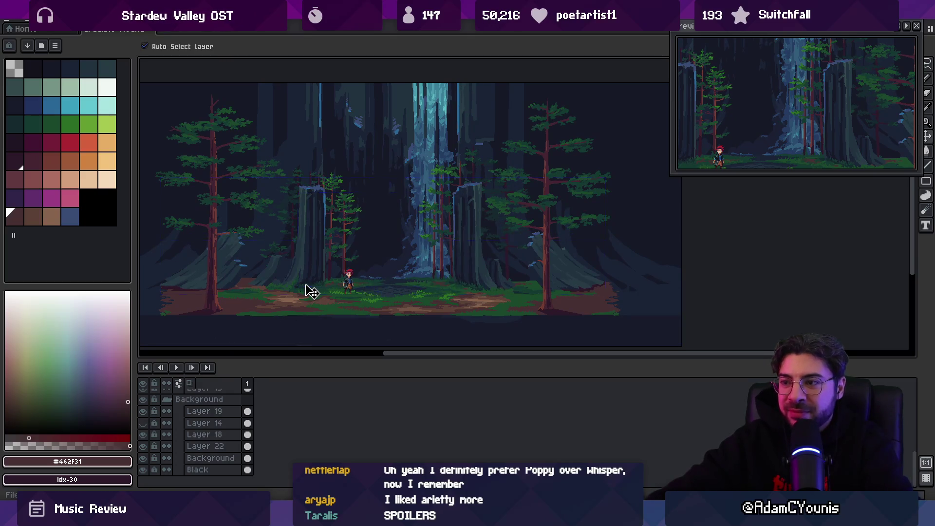
pyautogui.hotkey('ctrl', 's')
pyautogui.hotkey('alt', 'Tab')
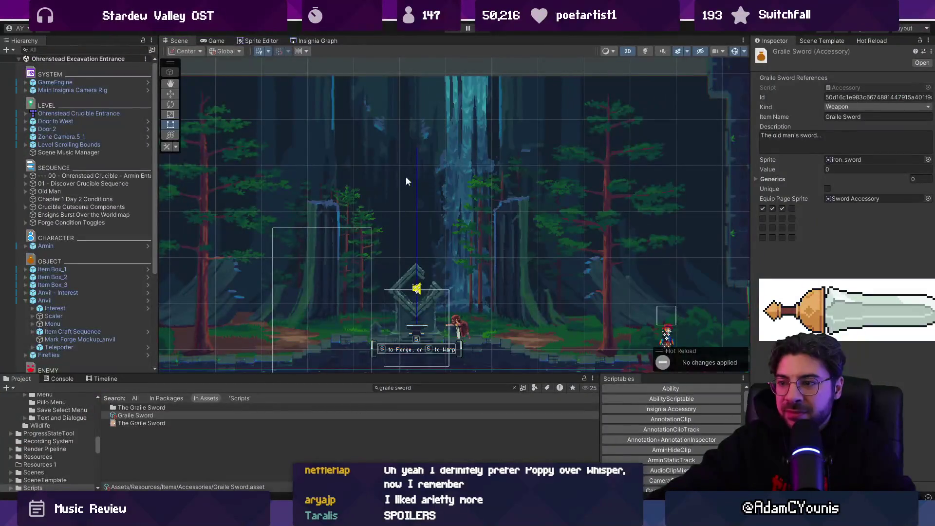
# Start Play mode, skip Armin's dialogue, and run the character left to the shrine and back.
pyautogui.hotkey('ctrl', 'p')
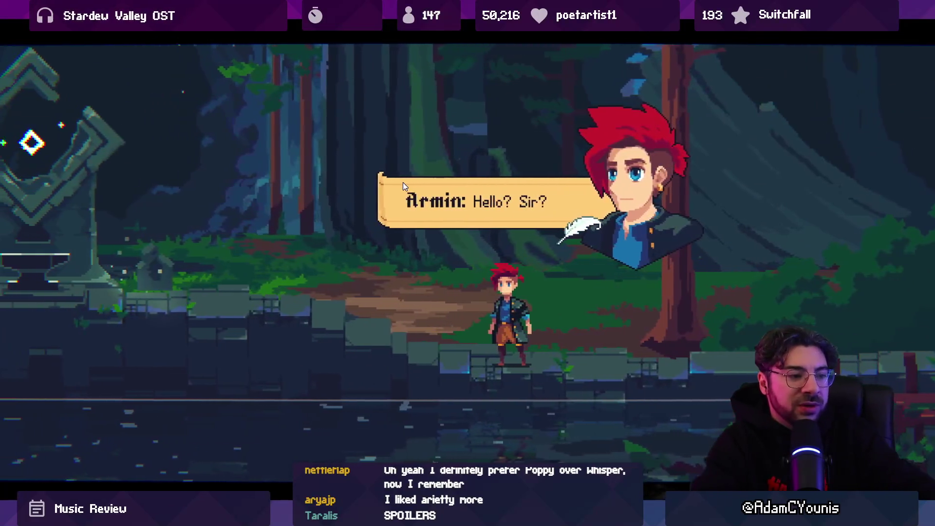
pyautogui.press('space')
pyautogui.press('space')
pyautogui.press('space')
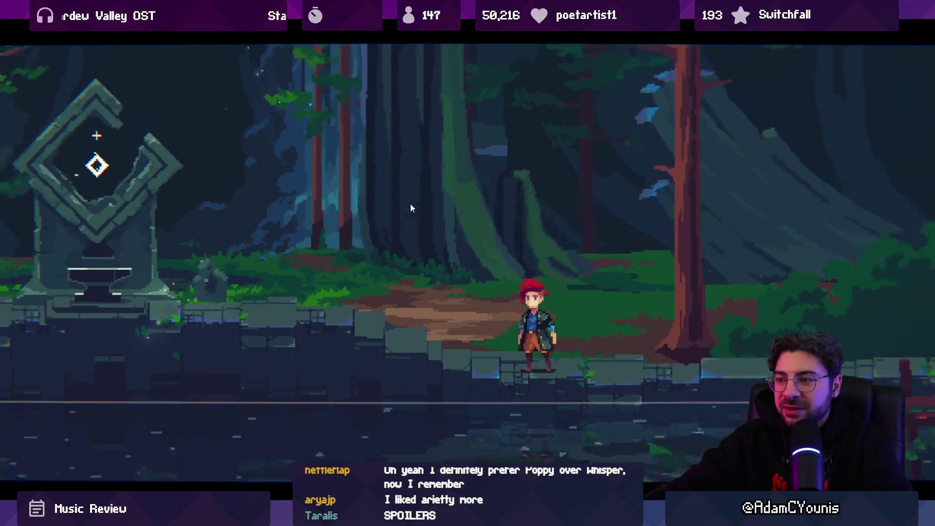
pyautogui.press('Left')
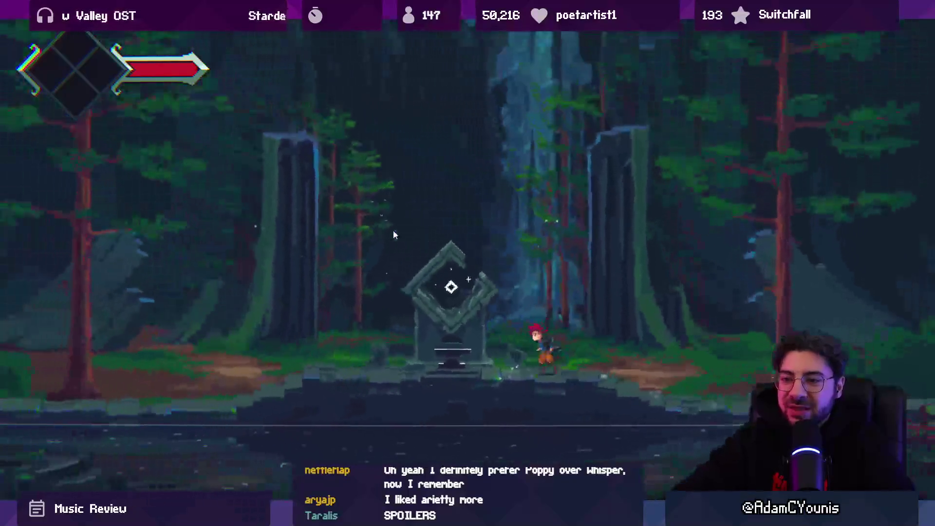
pyautogui.press('Left')
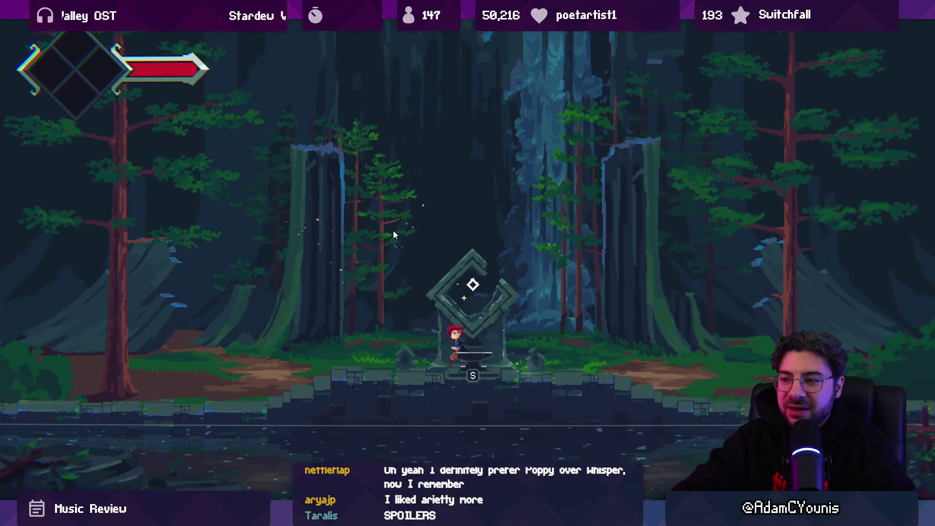
pyautogui.press('Left')
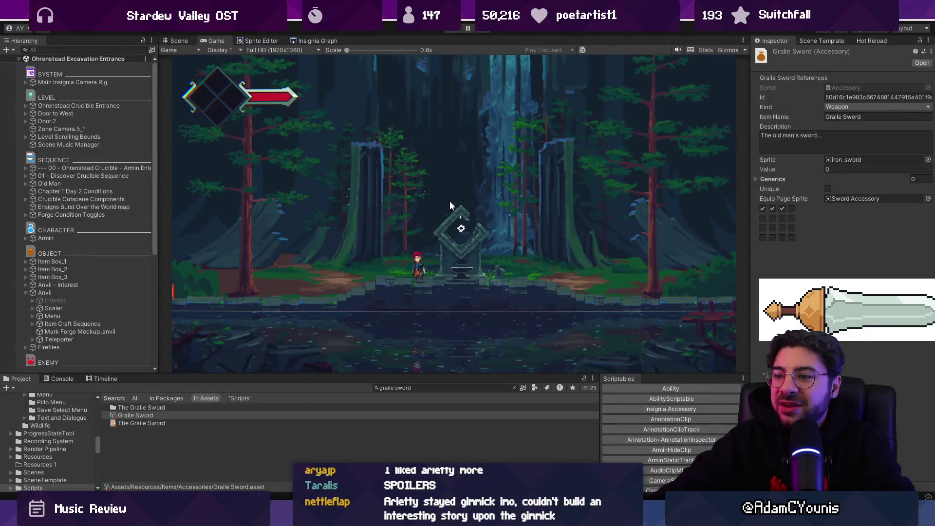
# Stop Play mode, pause the Stardew Valley soundtrack video on YouTube, and return to Unity.
pyautogui.click(448, 30)
pyautogui.hotkey('alt', 'Tab')
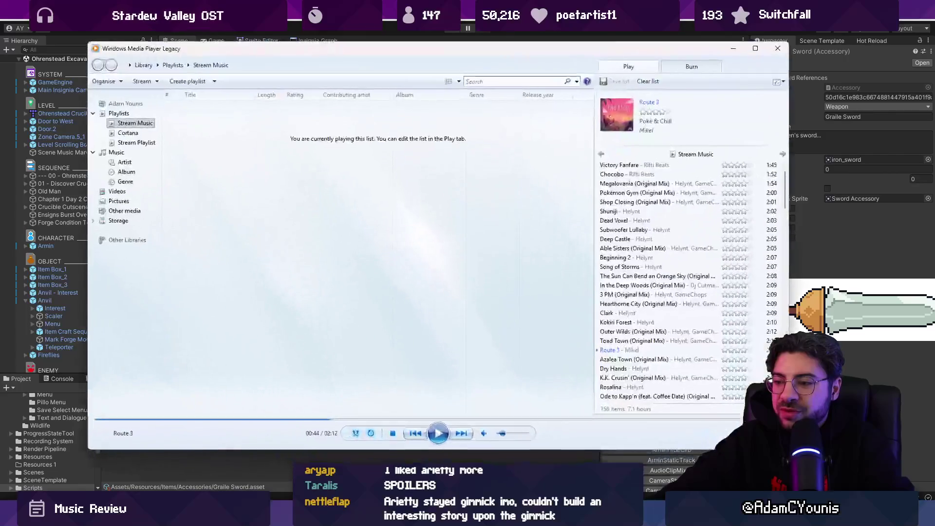
pyautogui.moveTo(471, 440)
pyautogui.click(444, 448)
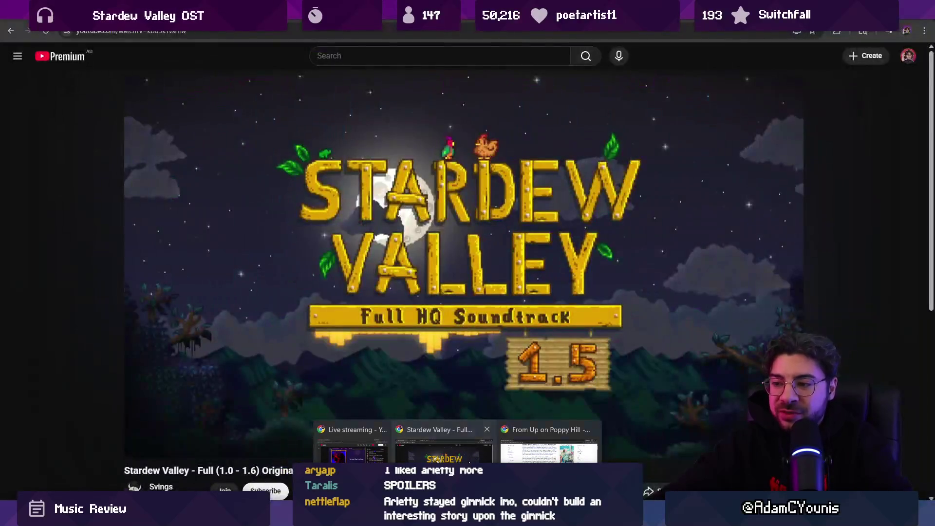
pyautogui.click(442, 334)
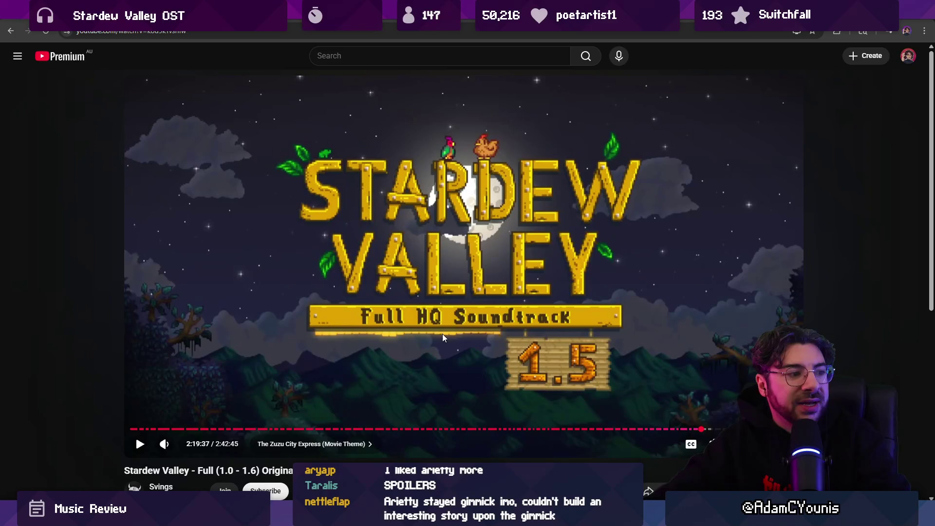
pyautogui.hotkey('alt', 'Tab')
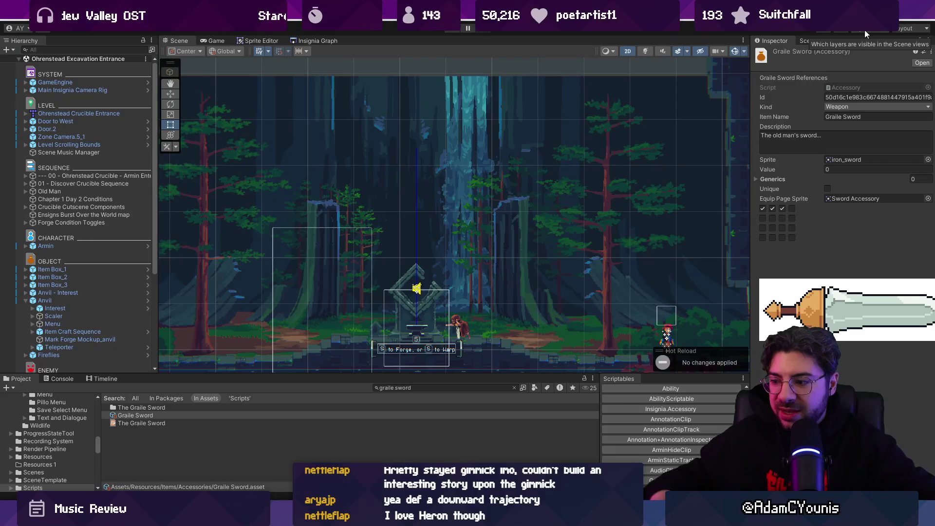
# In Leonardo, pan to empty canvas and draw a horizontal baseline with the Brush.
pyautogui.hotkey('alt', 'Tab')
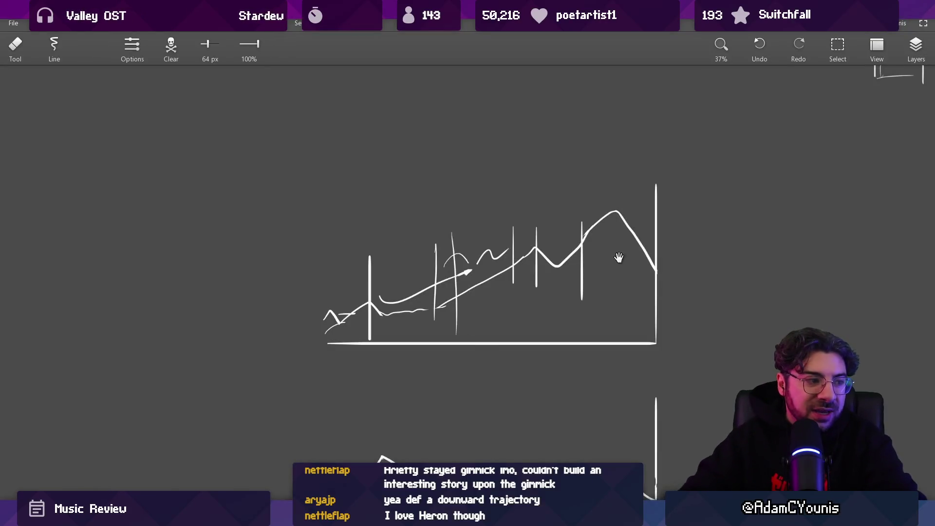
pyautogui.moveTo(618, 258); pyautogui.dragTo(282, 270)
pyautogui.press('b')
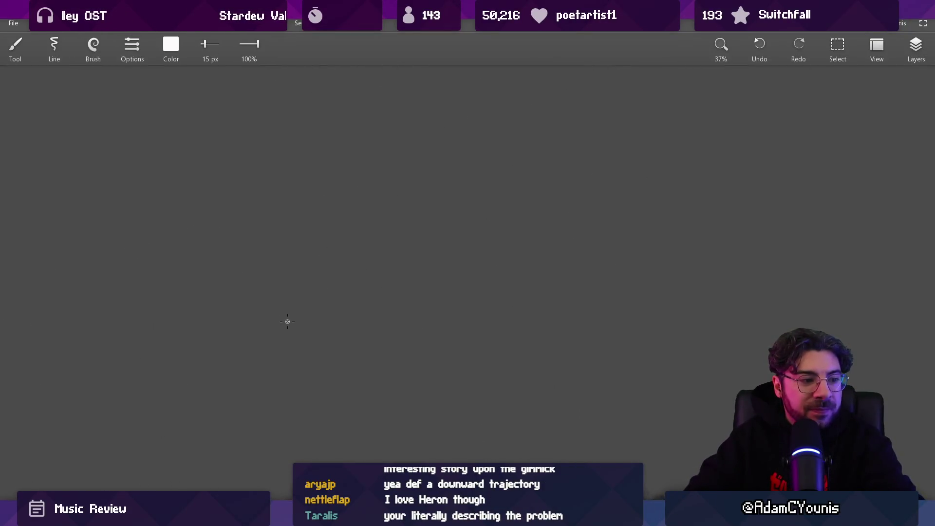
pyautogui.moveTo(178, 310); pyautogui.dragTo(698, 310)
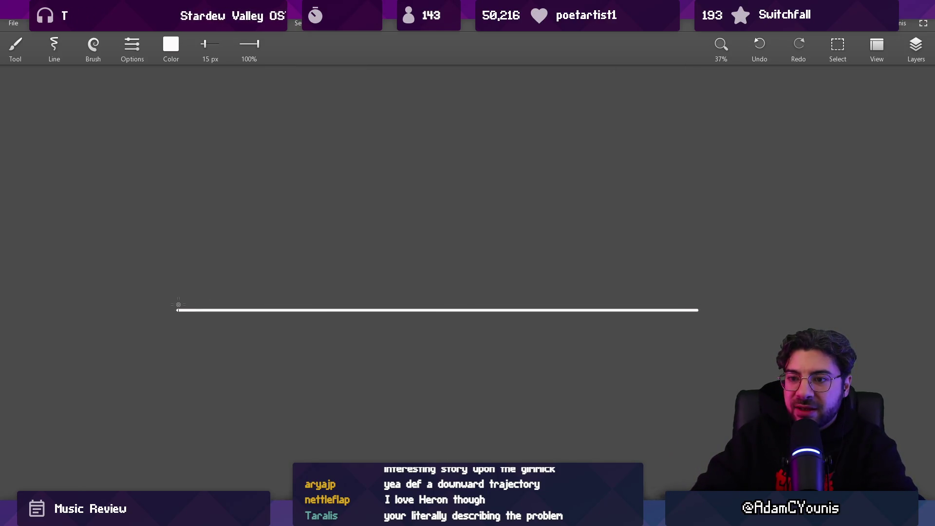
# Draw an early peak between two vertical dividers, then a long flat line continuing the graph.
pyautogui.moveTo(178, 302); pyautogui.dragTo(214, 243)
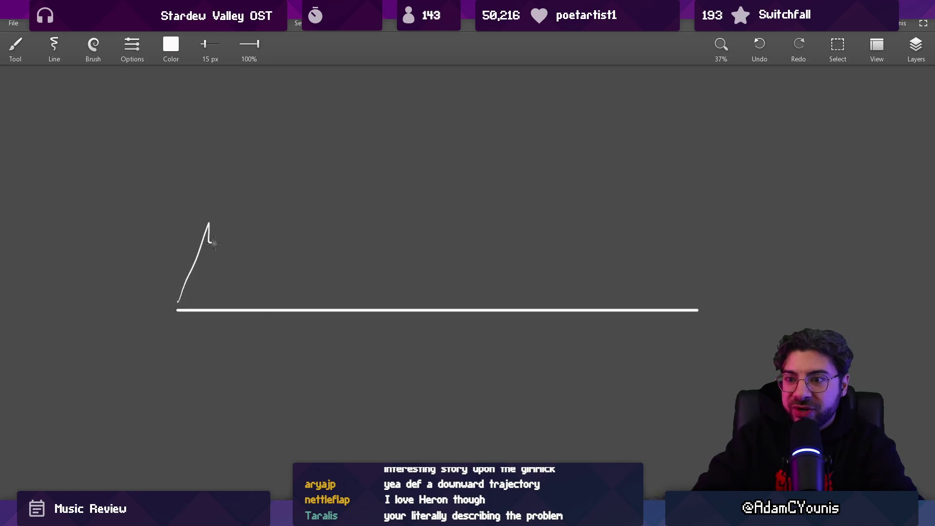
pyautogui.moveTo(175, 218); pyautogui.dragTo(175, 276)
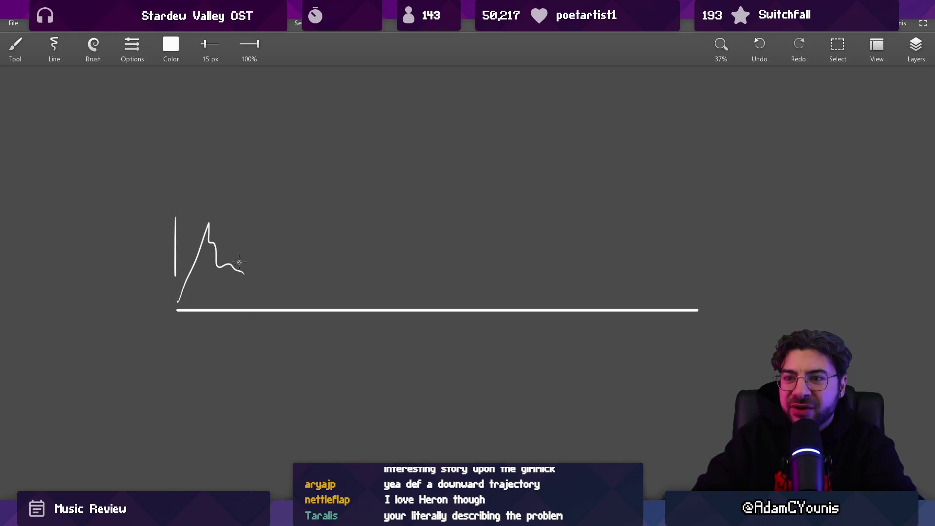
pyautogui.moveTo(244, 222); pyautogui.dragTo(243, 292)
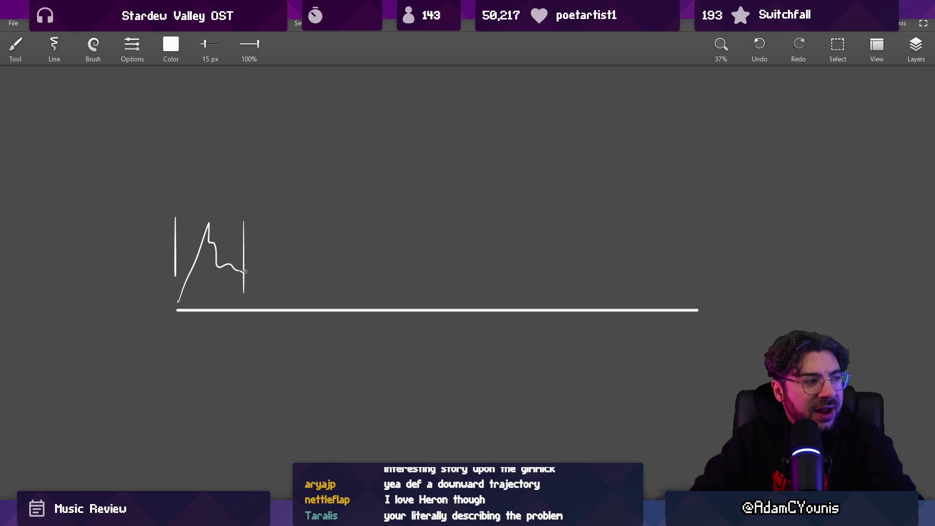
pyautogui.moveTo(254, 283); pyautogui.dragTo(398, 281)
pyautogui.hotkey('ctrl', 'z')
pyautogui.hotkey('ctrl', 'z')
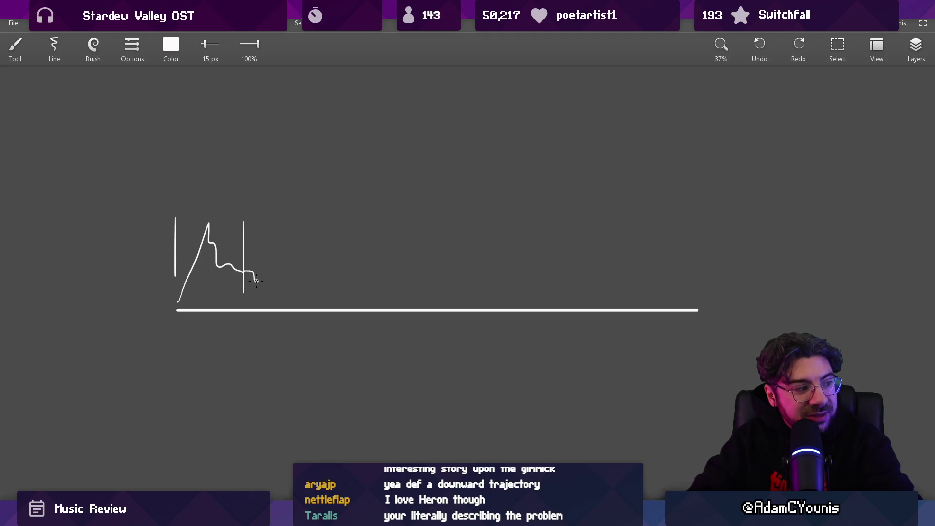
pyautogui.moveTo(255, 282); pyautogui.dragTo(444, 280)
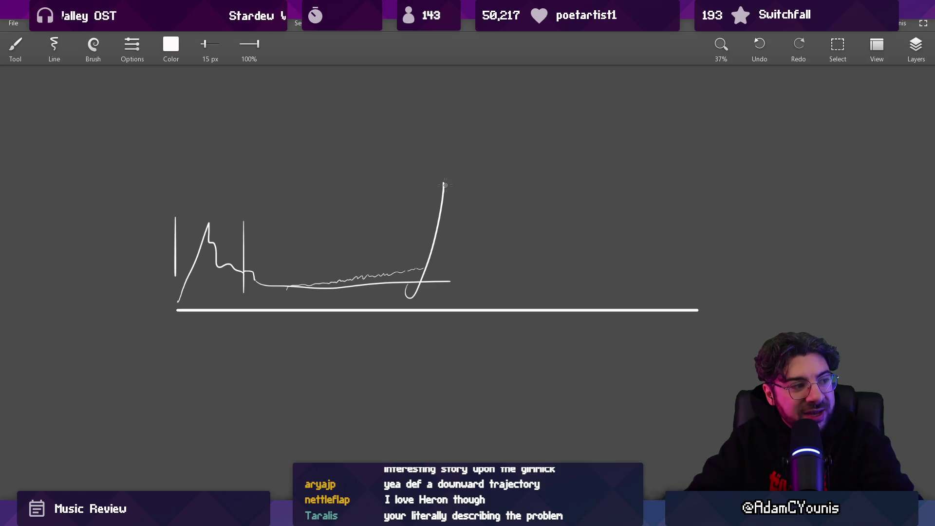
# Add big looping curves on the right, framed by vertical and horizontal lines.
pyautogui.moveTo(483, 219)
pyautogui.mouseDown()
pyautogui.moveTo(577, 253)
pyautogui.moveTo(638, 323)
pyautogui.moveTo(715, 253)
pyautogui.moveTo(816, 308)
pyautogui.mouseUp()
pyautogui.moveTo(875, 281); pyautogui.dragTo(875, 282)
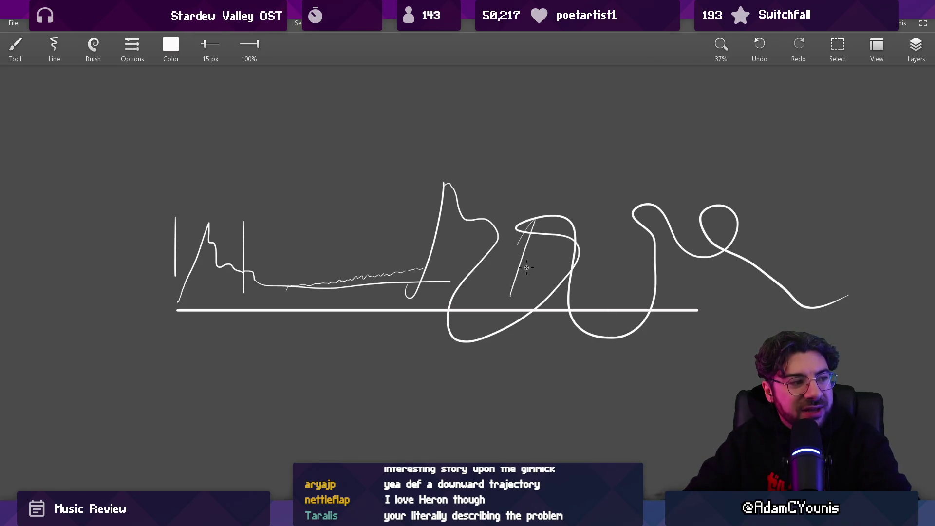
pyautogui.hotkey('ctrl', 'z')
pyautogui.moveTo(456, 186); pyautogui.dragTo(455, 356)
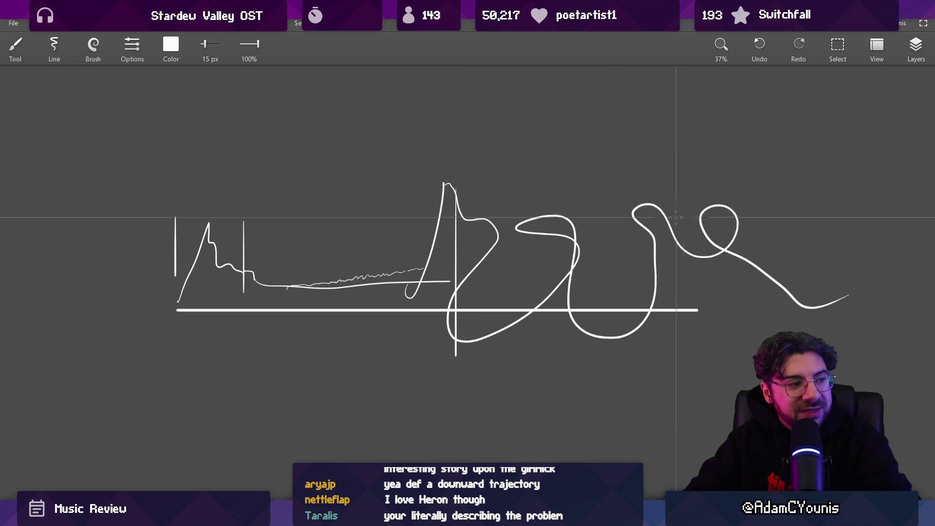
pyautogui.moveTo(698, 163); pyautogui.dragTo(699, 337)
pyautogui.moveTo(453, 164); pyautogui.dragTo(684, 164)
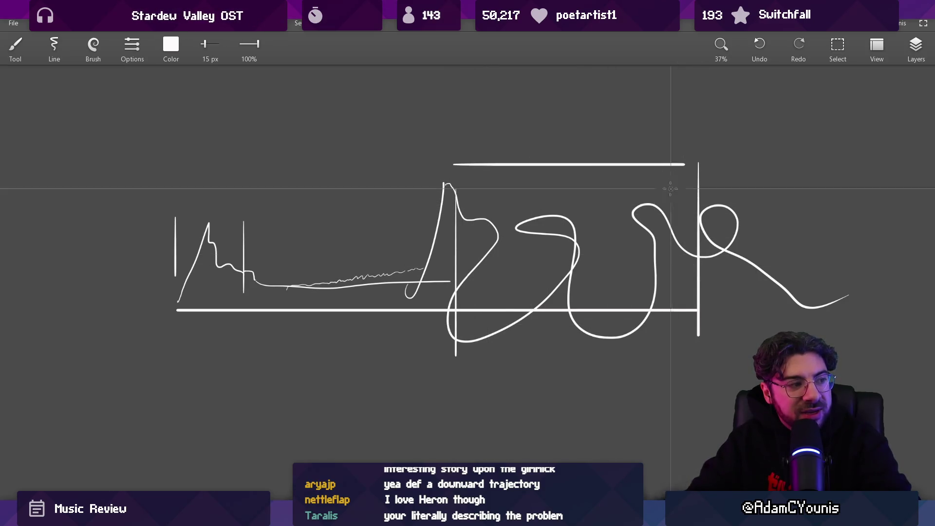
pyautogui.moveTo(456, 350)
pyautogui.mouseDown()
pyautogui.moveTo(708, 350)
pyautogui.moveTo(698, 348)
pyautogui.mouseUp()
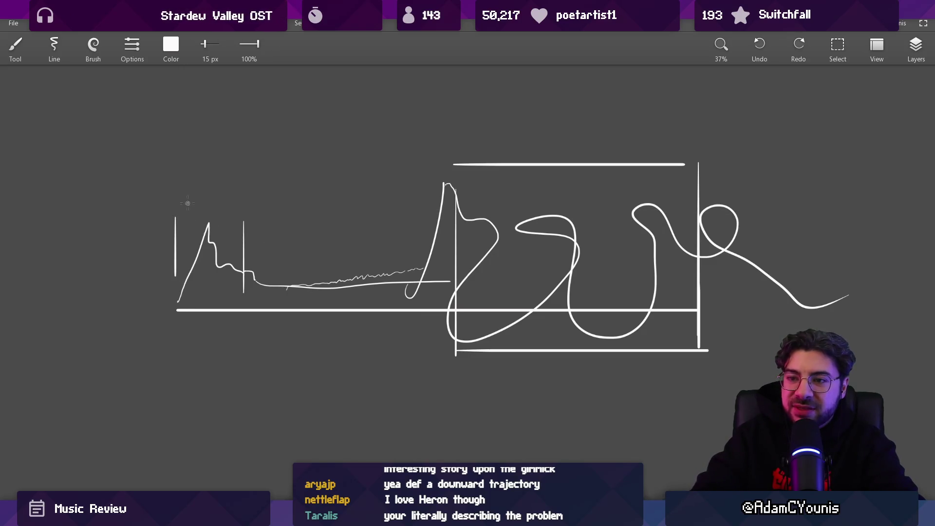
# Circle the graph's start and add a long vertical marker, then undo/redo the extra strokes.
pyautogui.moveTo(250, 184)
pyautogui.mouseDown()
pyautogui.moveTo(263, 331)
pyautogui.moveTo(209, 194)
pyautogui.mouseUp()
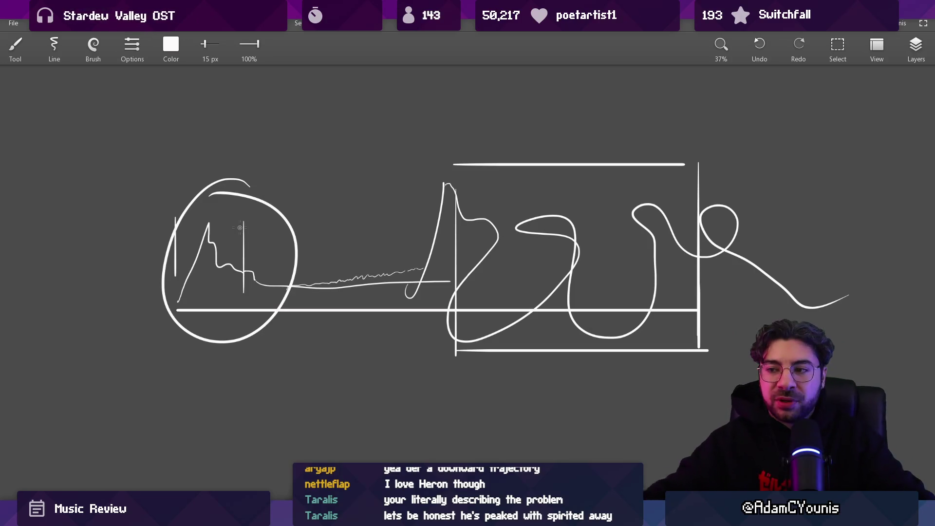
pyautogui.moveTo(452, 145); pyautogui.dragTo(452, 419)
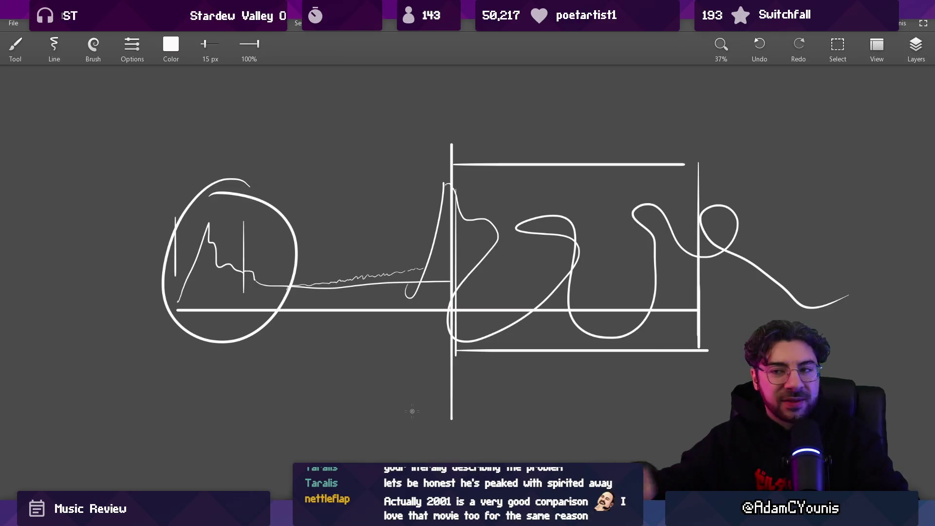
pyautogui.hotkey('ctrl', 'z')
pyautogui.hotkey('ctrl', 'z')
pyautogui.hotkey('ctrl', 'z')
pyautogui.hotkey('ctrl', 'z')
pyautogui.hotkey('ctrl', 'z')
pyautogui.hotkey('ctrl', 'z')
pyautogui.hotkey('ctrl', 'z')
pyautogui.hotkey('ctrl', 'y')
pyautogui.hotkey('ctrl', 'y')
pyautogui.hotkey('ctrl', 'y')
pyautogui.hotkey('ctrl', 'y')
pyautogui.hotkey('ctrl', 'y')
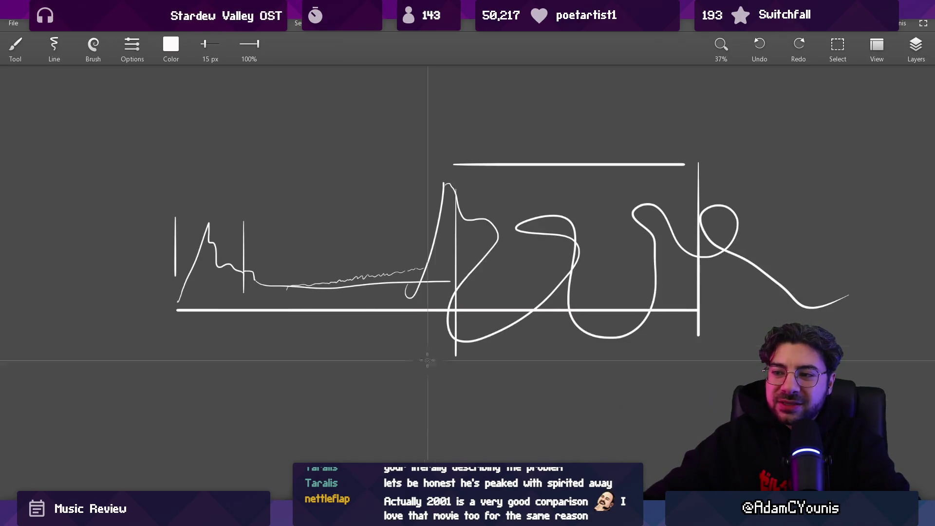
pyautogui.hotkey('ctrl', 'y')
# Close Leonardo, answer its save prompt, and bring the Stardew Valley soundtrack video back up.
pyautogui.scroll(-5, 551, 253)
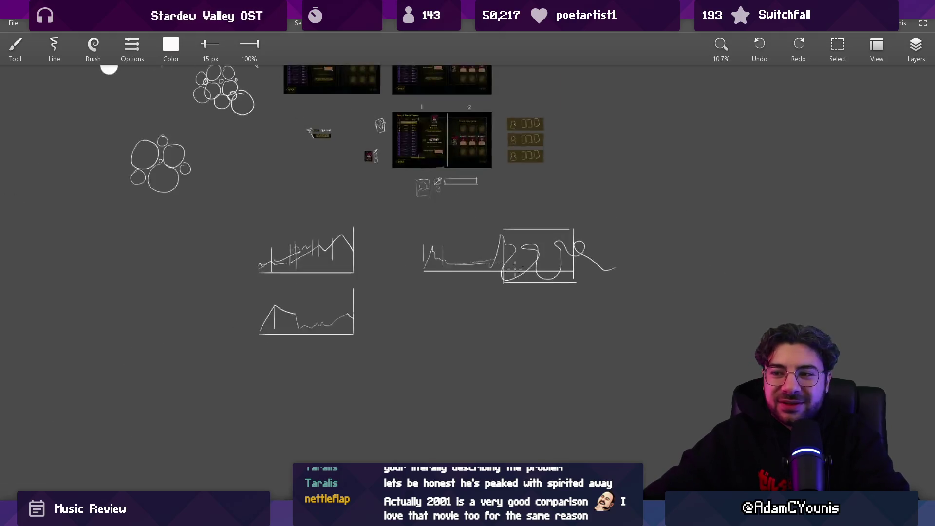
pyautogui.hotkey('ctrl', 'n')
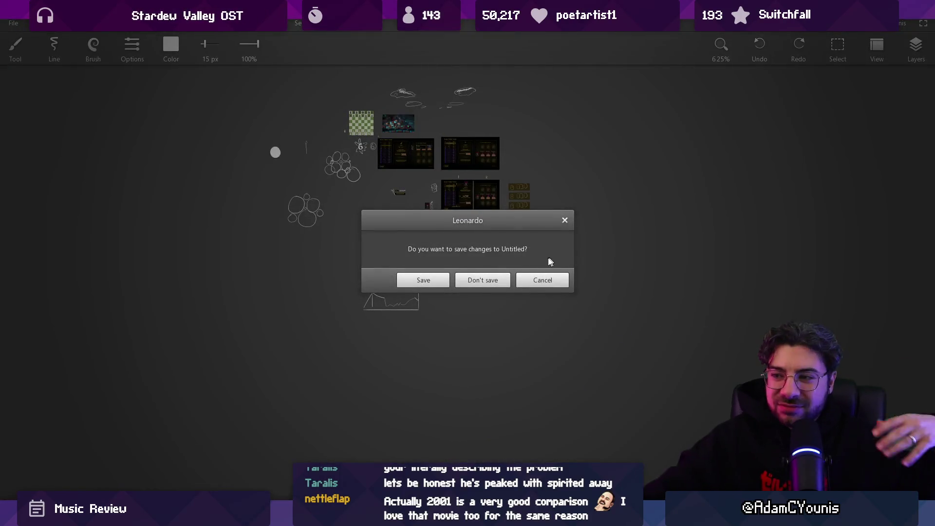
pyautogui.hotkey('alt', 'Tab')
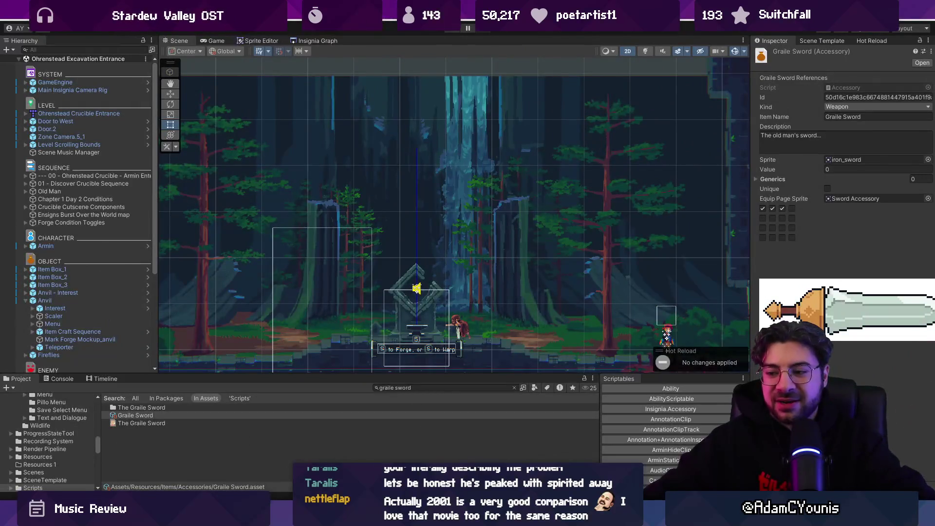
pyautogui.click(455, 448)
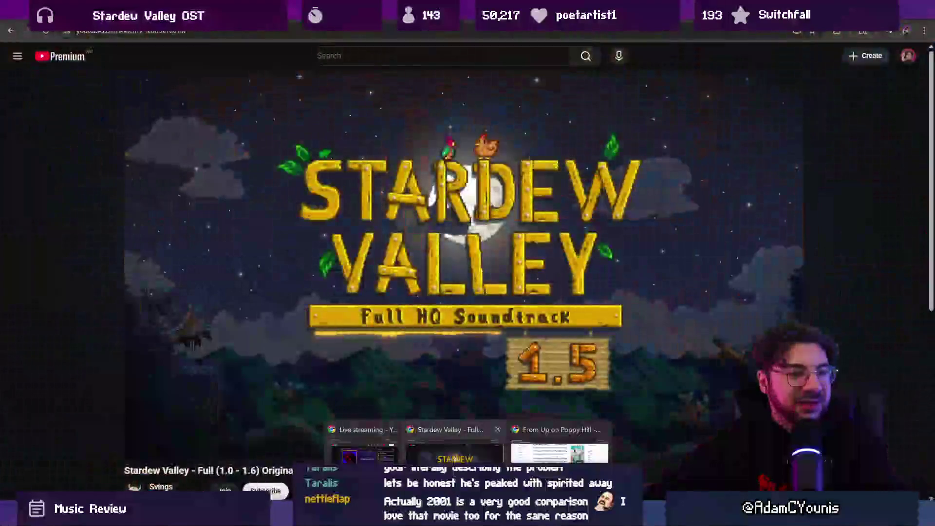